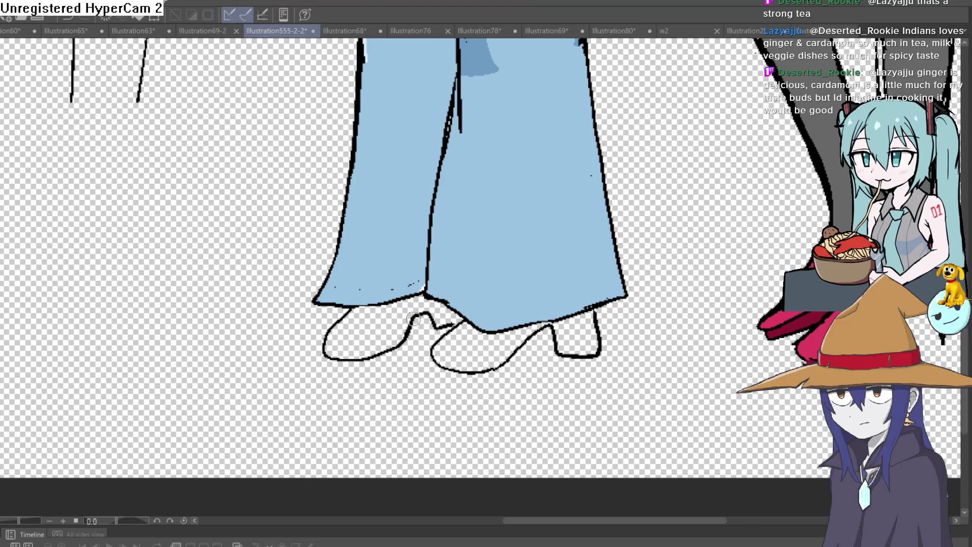
Step: Thicken the ink line under the goblin's left jeans hem, then zoom out to view the lineup
drag(439, 327, 462, 321)
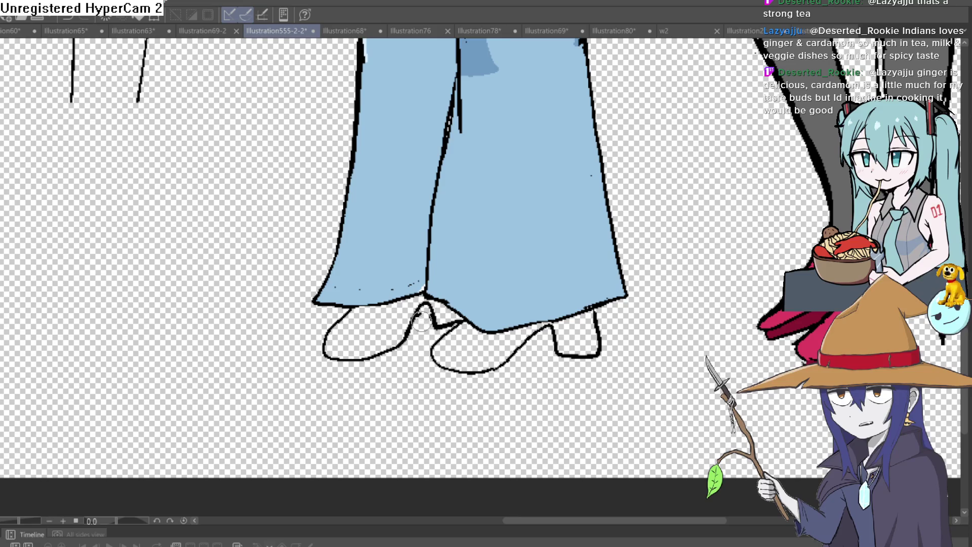
scroll(620, 332, down, 5)
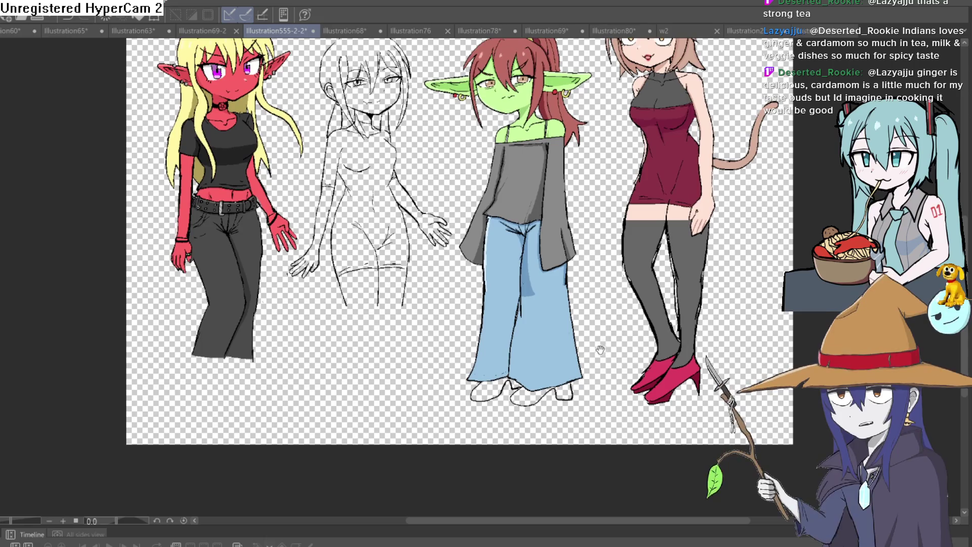
scroll(586, 358, up, 5)
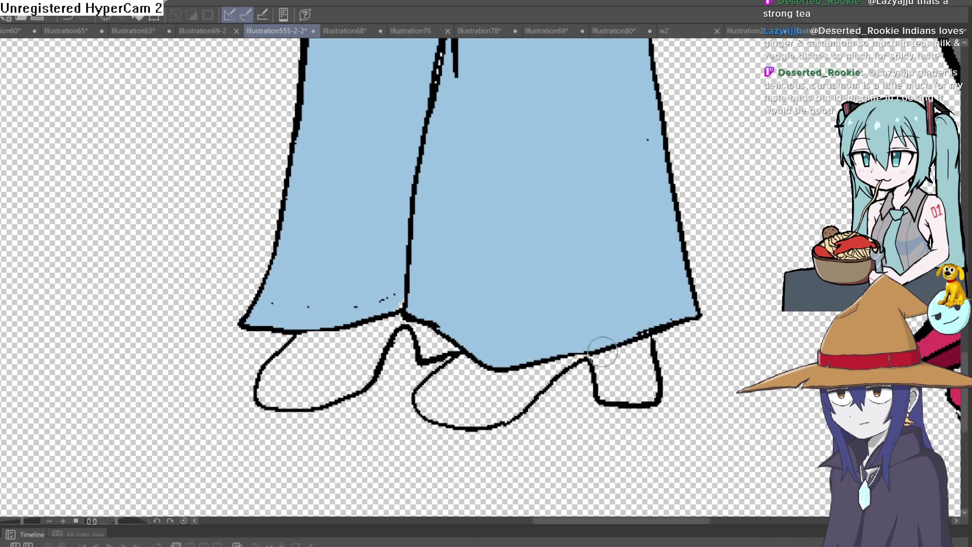
scroll(678, 302, down, 5)
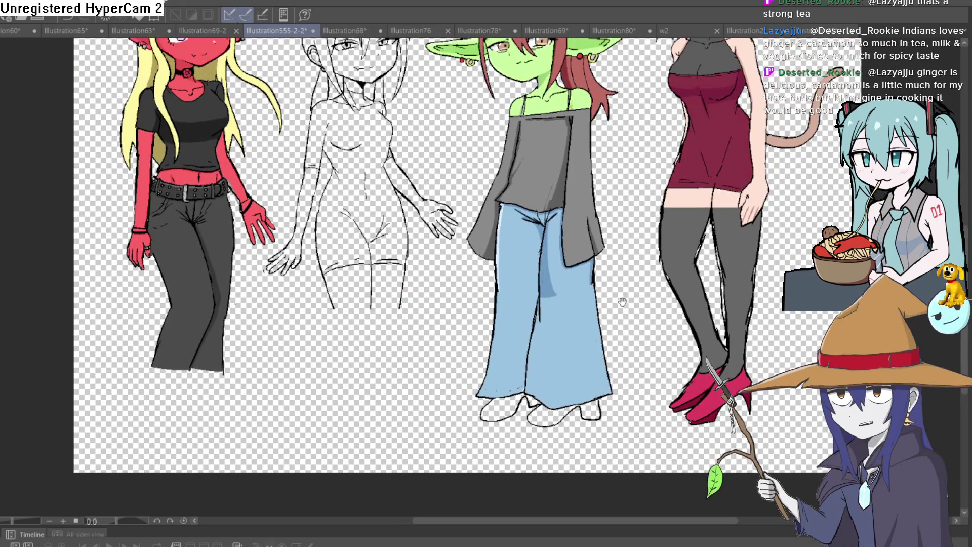
mouse_move(623, 302)
mouse_down()
mouse_move(587, 328)
mouse_move(604, 287)
mouse_up()
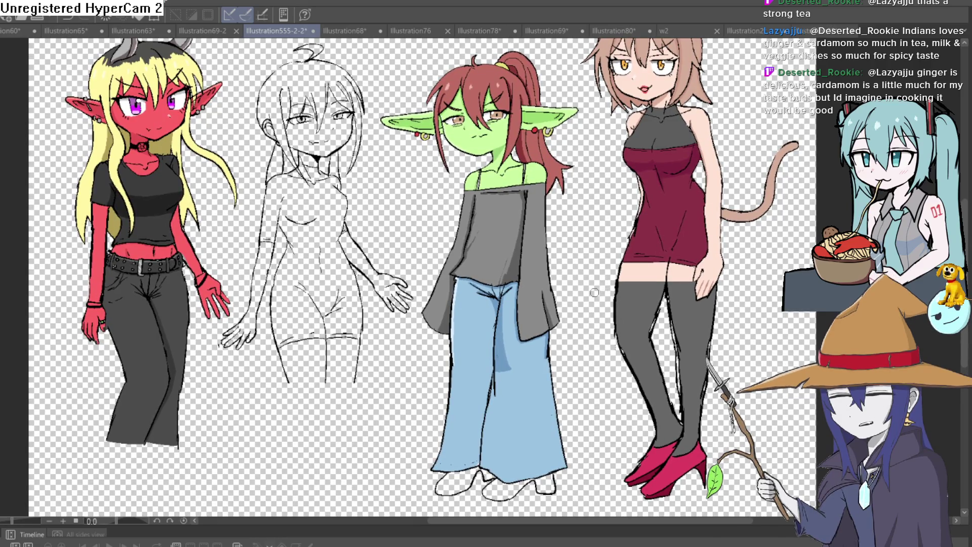
mouse_move(556, 176)
mouse_down()
mouse_move(554, 144)
mouse_move(530, 360)
mouse_move(531, 284)
mouse_move(439, 250)
mouse_up()
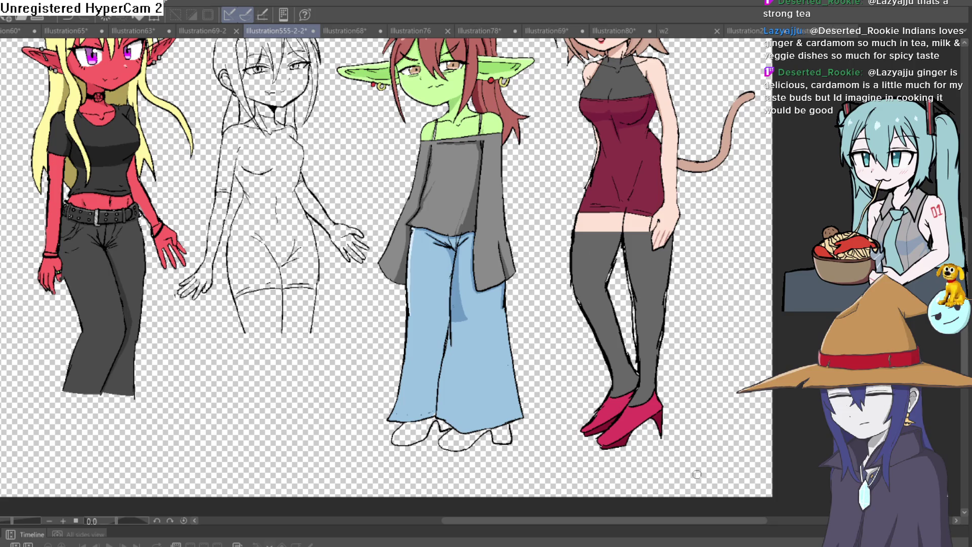
Step: Fill the goblin's right shoe, its heel and her left shoe with dark grey
click(471, 438)
click(501, 433)
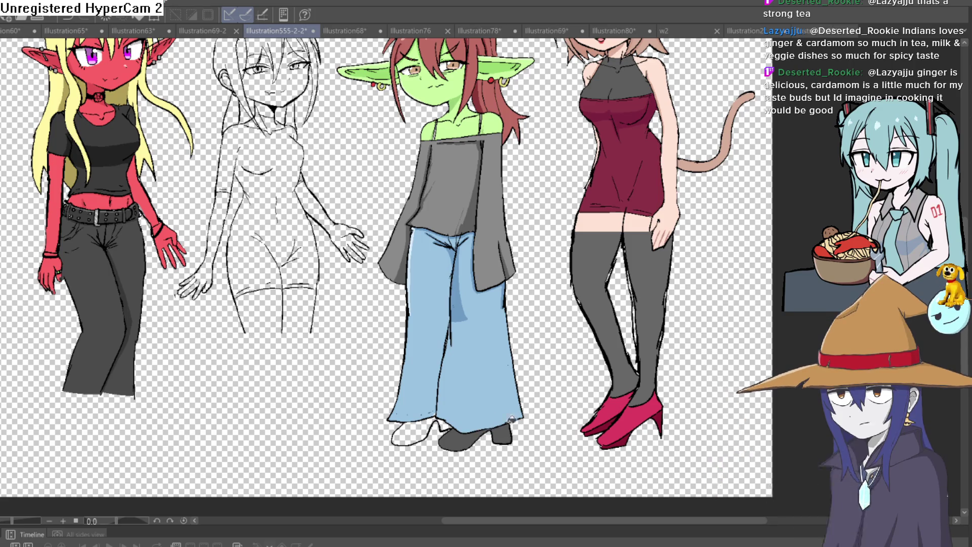
click(425, 429)
scroll(474, 403, down, 4)
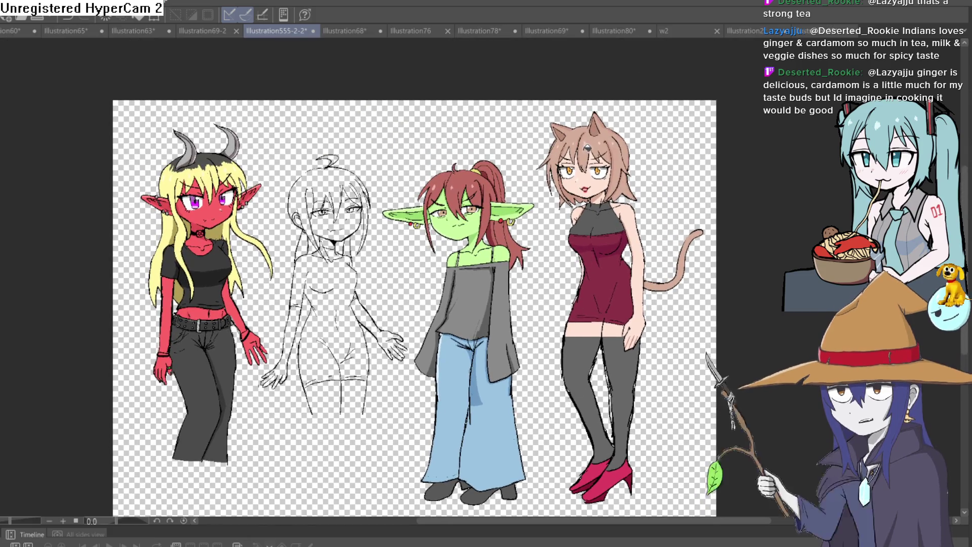
mouse_move(515, 346)
mouse_down()
mouse_move(489, 289)
mouse_move(463, 289)
mouse_move(511, 276)
mouse_up()
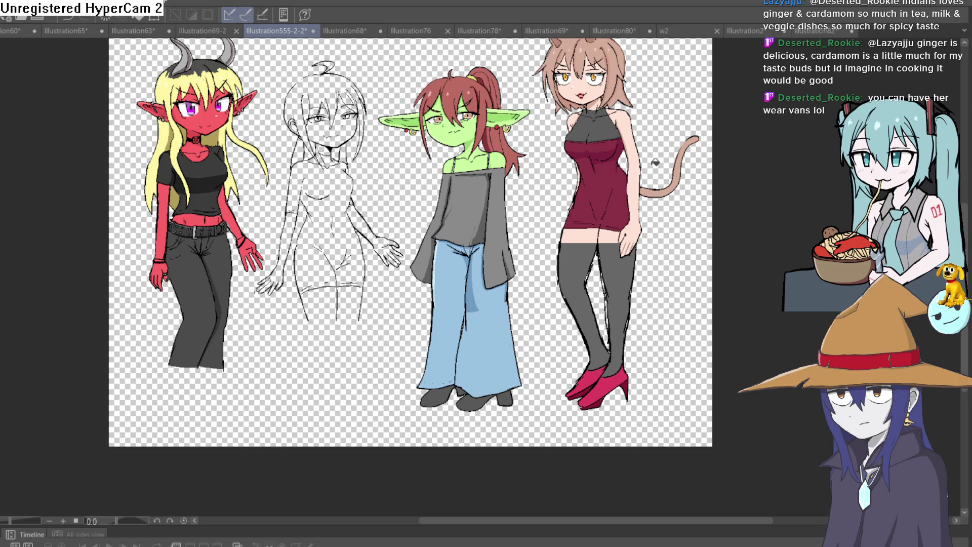
drag(486, 370, 598, 262)
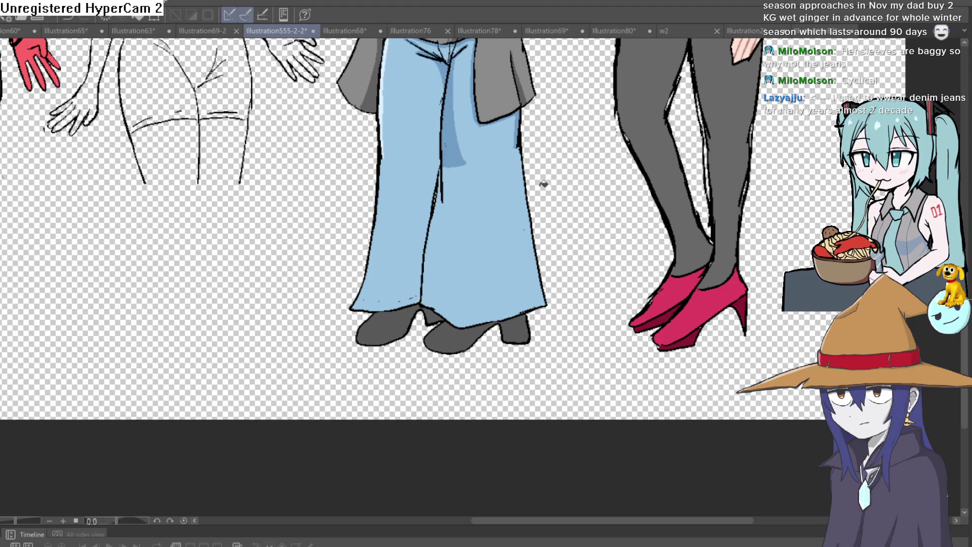
key(ctrl+minus)
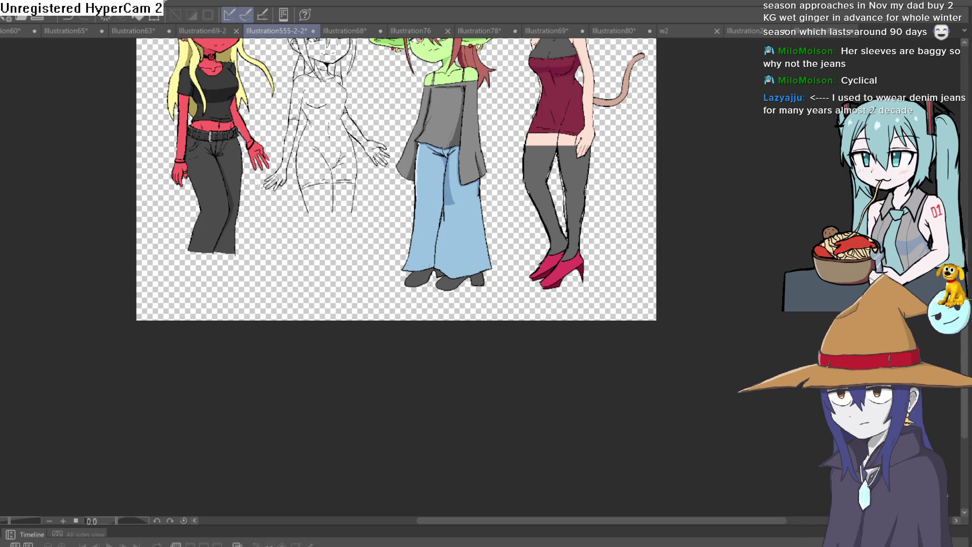
Step: Lasso the boots and jeans hems, then test a small transform move and cancel it
scroll(490, 226, up, 4)
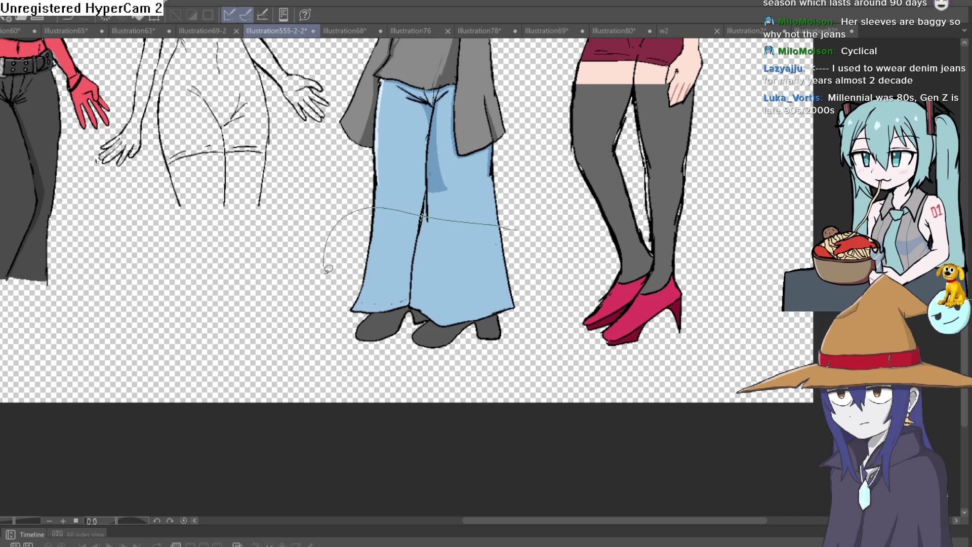
mouse_move(328, 269)
mouse_down()
mouse_move(486, 370)
mouse_move(524, 229)
mouse_up()
key(ctrl+t)
drag(456, 352, 458, 358)
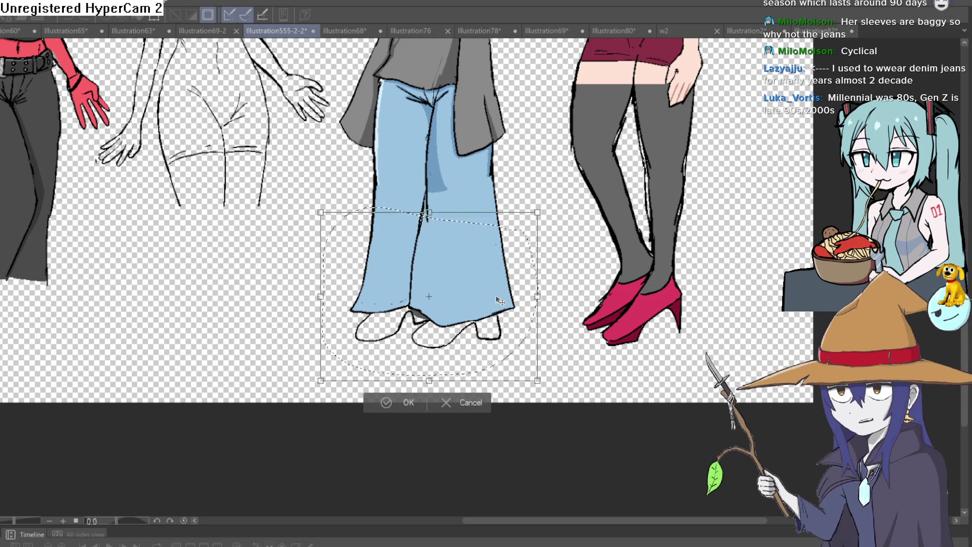
click(445, 403)
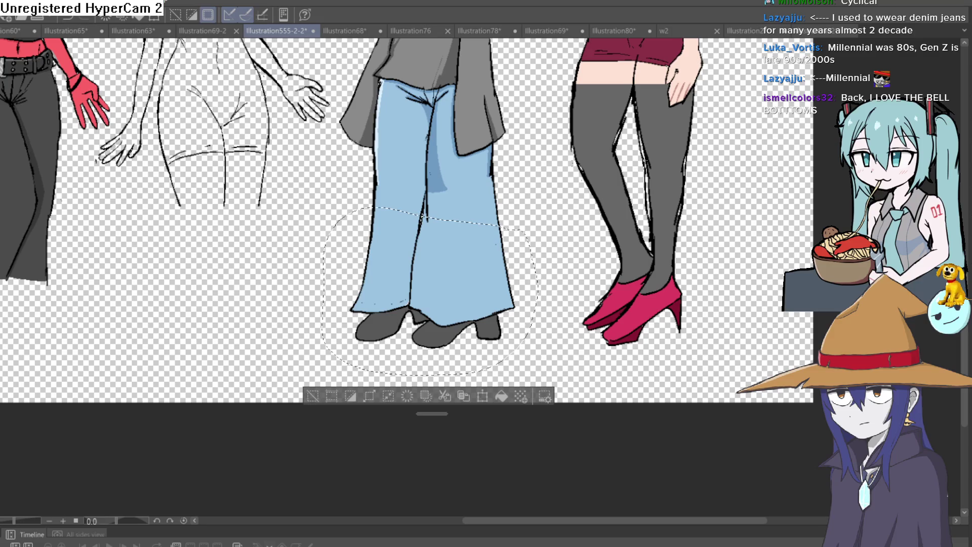
Step: Deselect the jeans and compare the jeans fill using undo and redo
scroll(498, 215, down, 5)
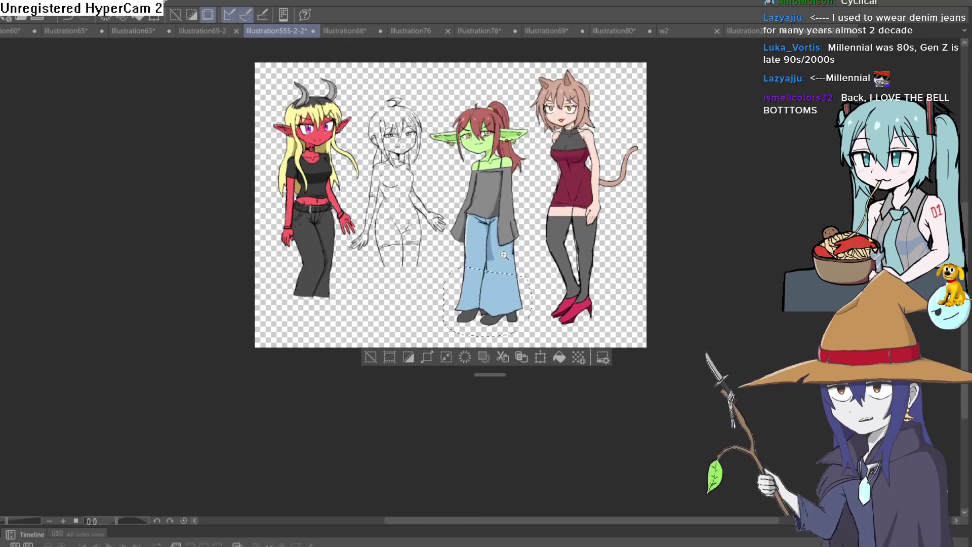
scroll(498, 214, up, 5)
key(ctrl+d)
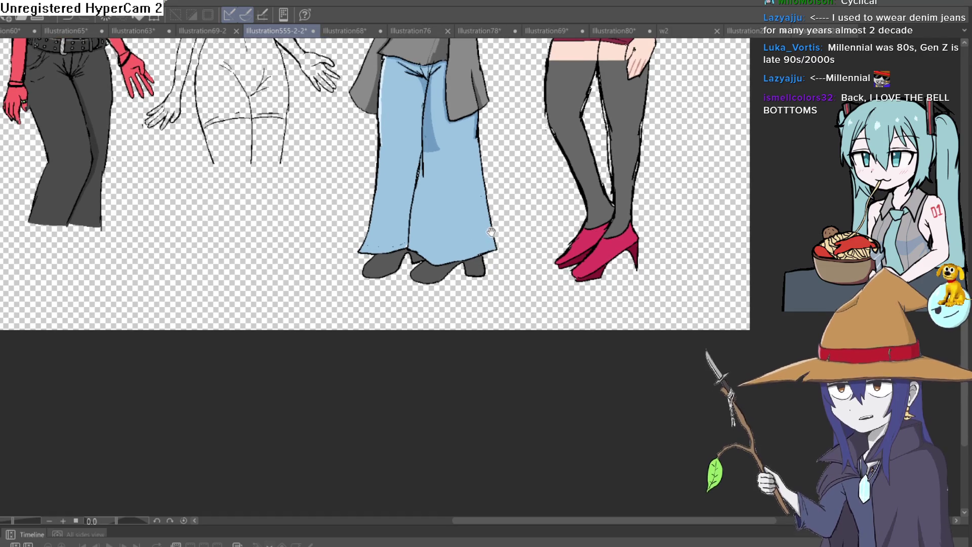
drag(507, 273, 502, 250)
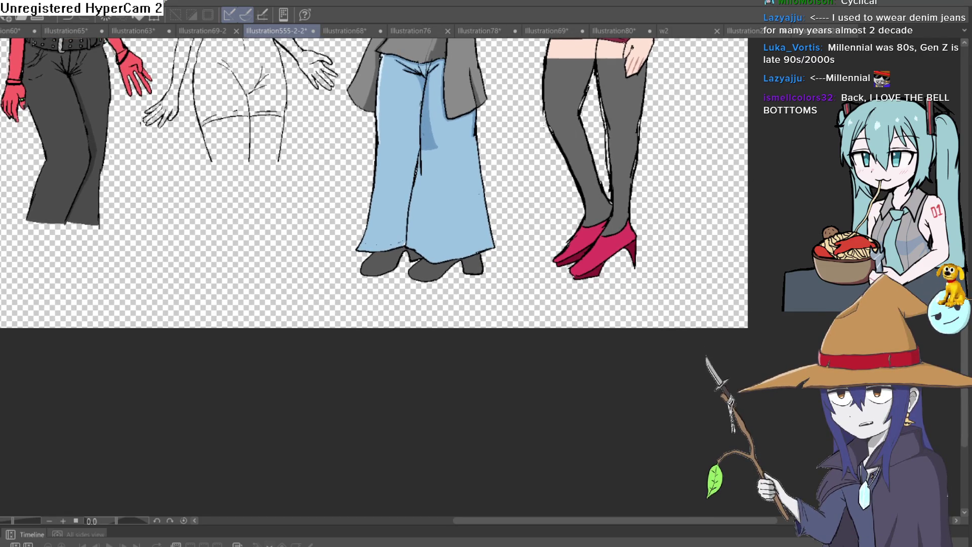
drag(514, 171, 501, 115)
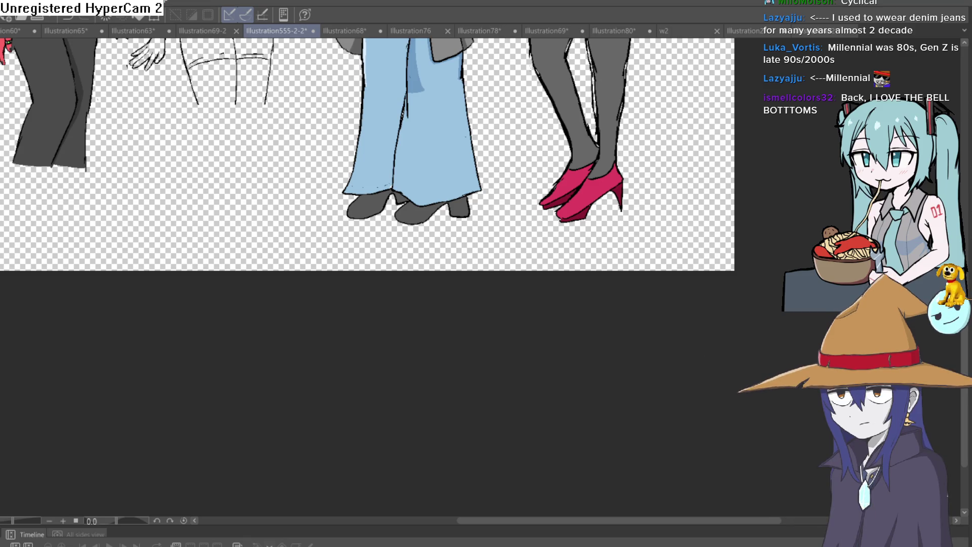
key(ctrl+z)
key(ctrl+y)
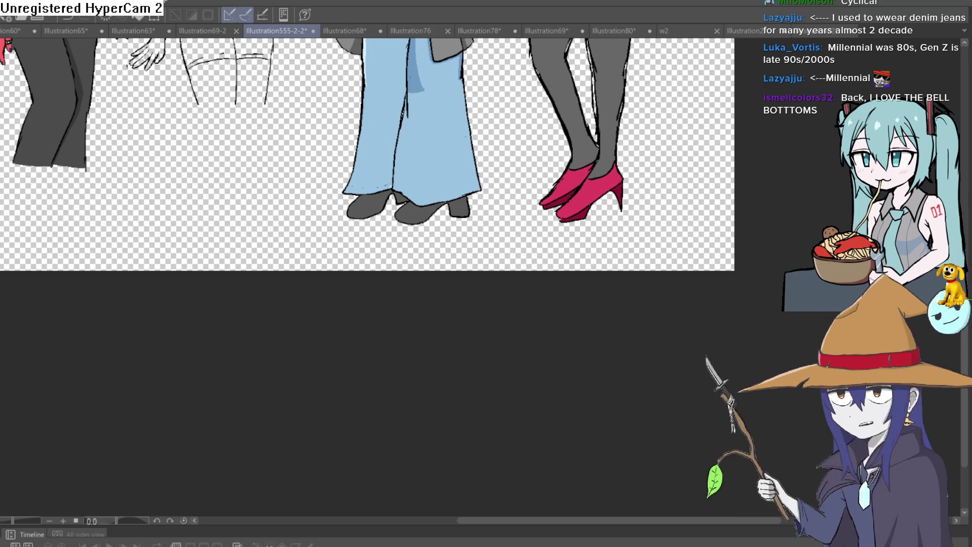
mouse_move(430, 92)
mouse_down()
mouse_move(345, 41)
mouse_move(383, 157)
mouse_move(324, 155)
mouse_move(268, 283)
mouse_move(446, 168)
mouse_move(462, 177)
mouse_up()
Step: Stretch the lower jeans and boots upward, apply the transform, and clear the selection
key(ctrl+t)
drag(446, 213, 427, 232)
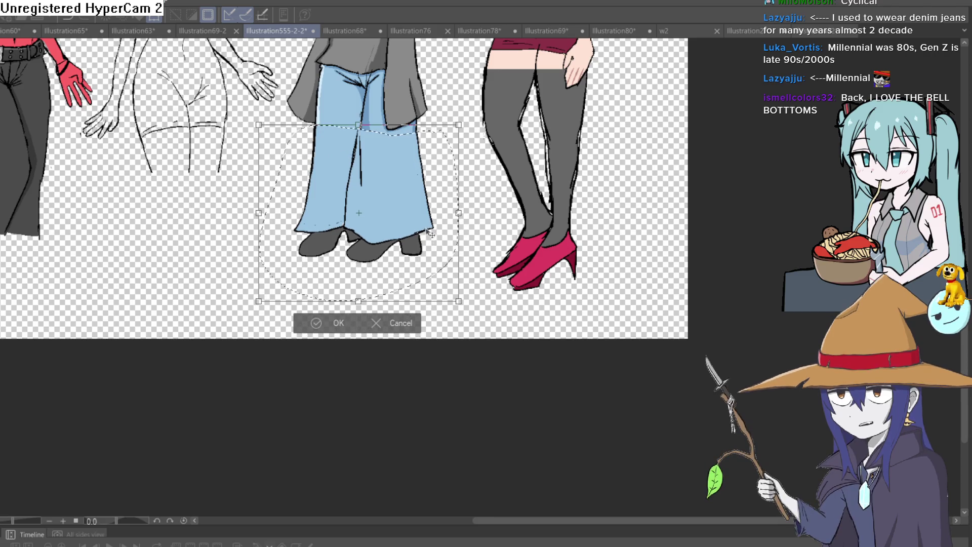
click(335, 323)
scroll(464, 232, down, 2)
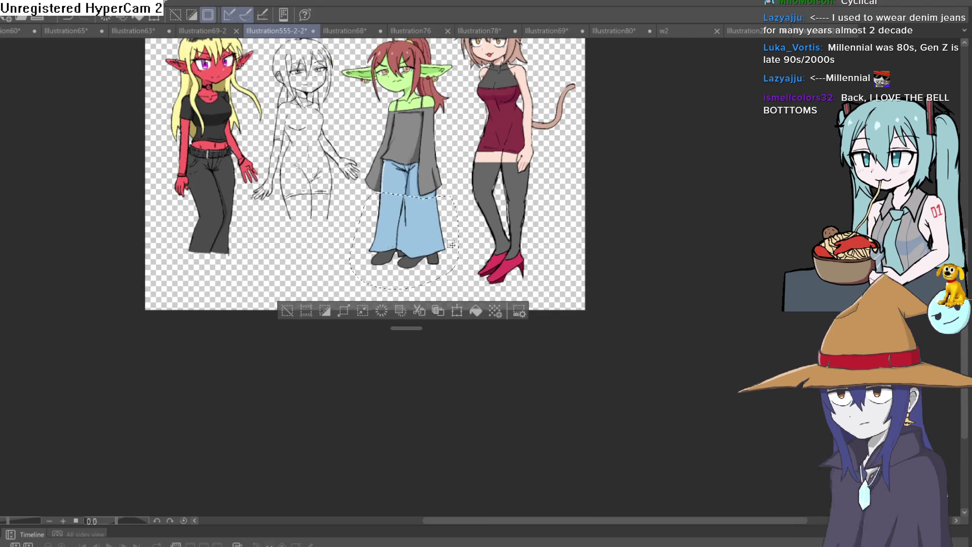
click(286, 311)
drag(488, 195, 468, 260)
key(ctrl+z)
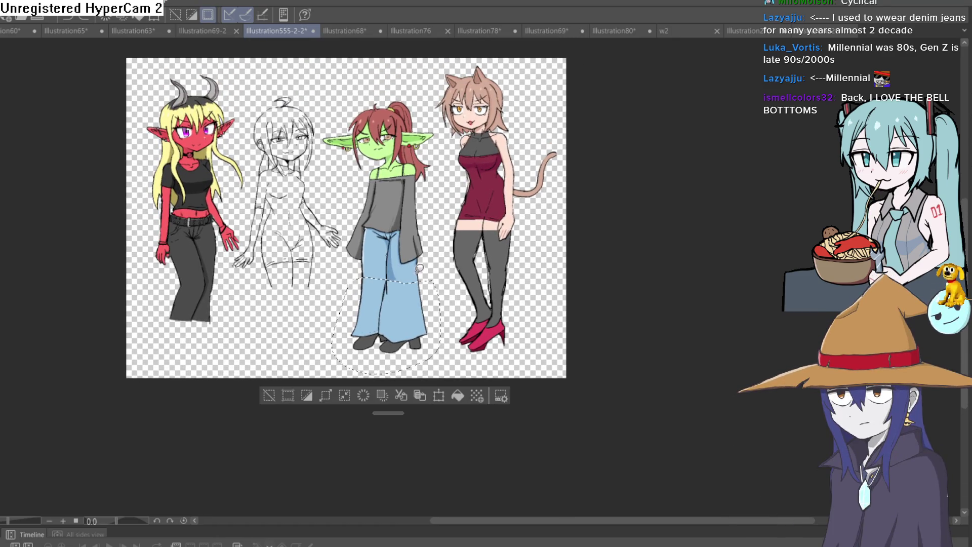
scroll(419, 269, up, 2)
mouse_move(414, 276)
mouse_down()
mouse_move(444, 245)
mouse_move(445, 229)
mouse_up()
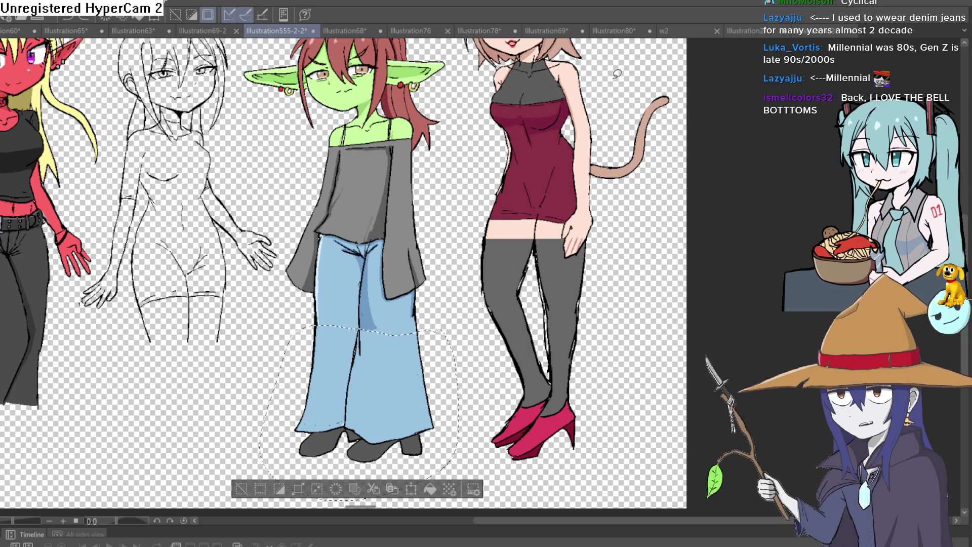
click(270, 485)
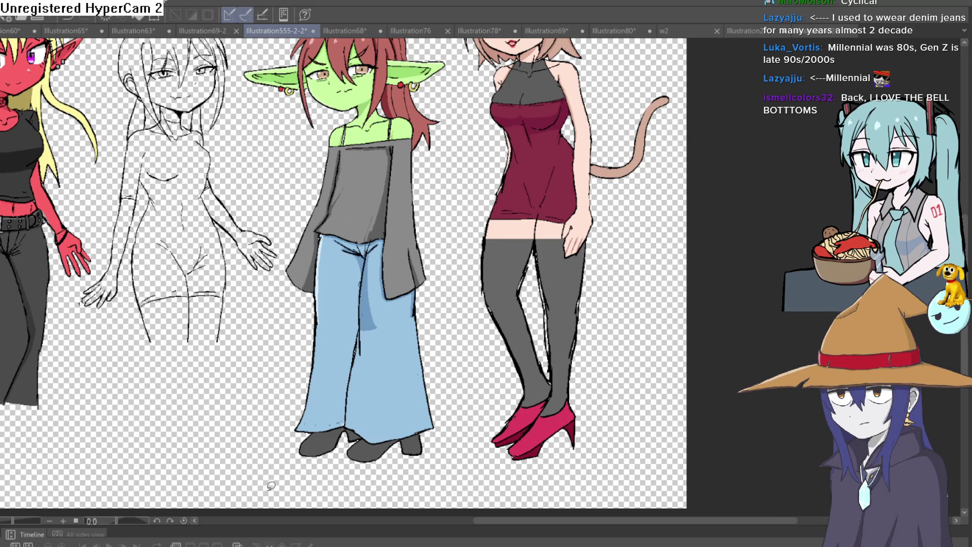
Step: Lasso the grey boots below the jeans hem and delete them, comparing with undo
scroll(428, 398, down, 3)
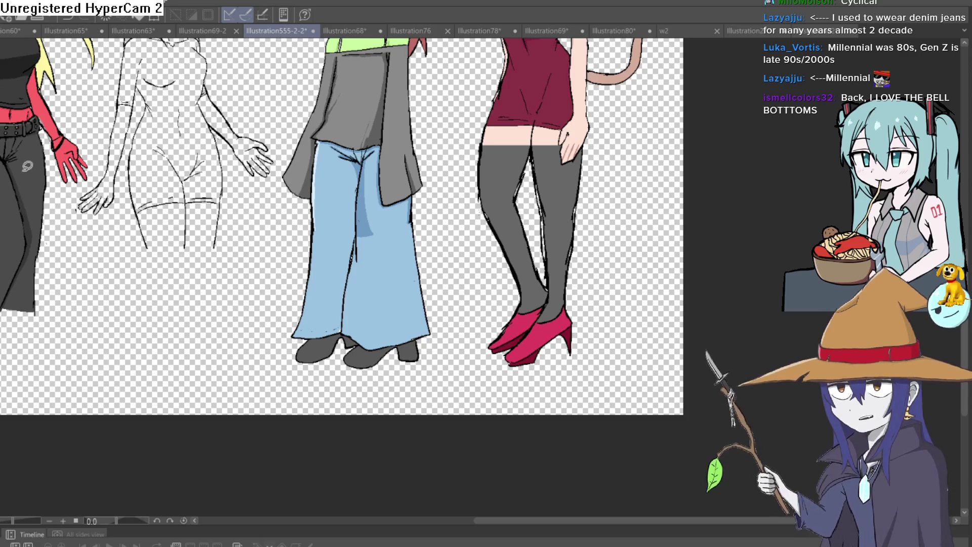
scroll(405, 385, up, 6)
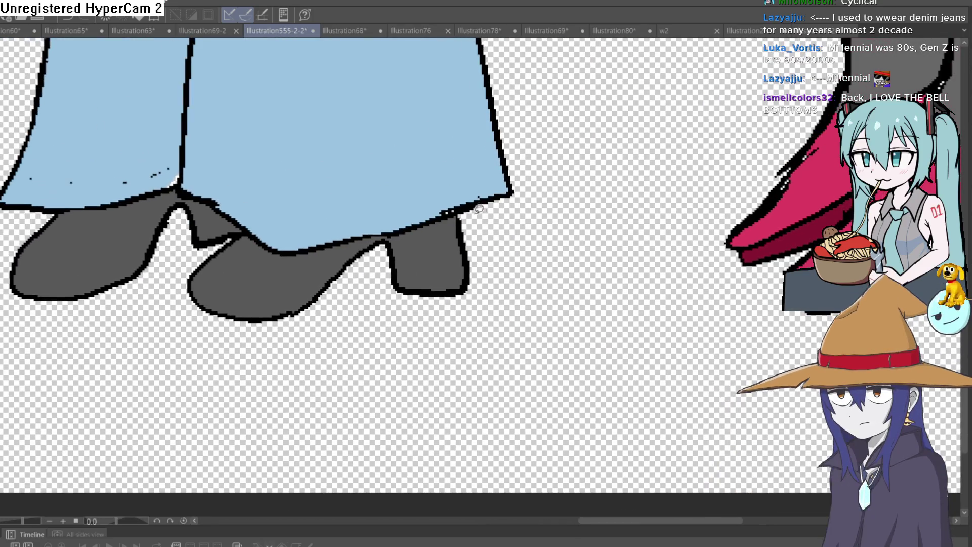
drag(479, 208, 301, 252)
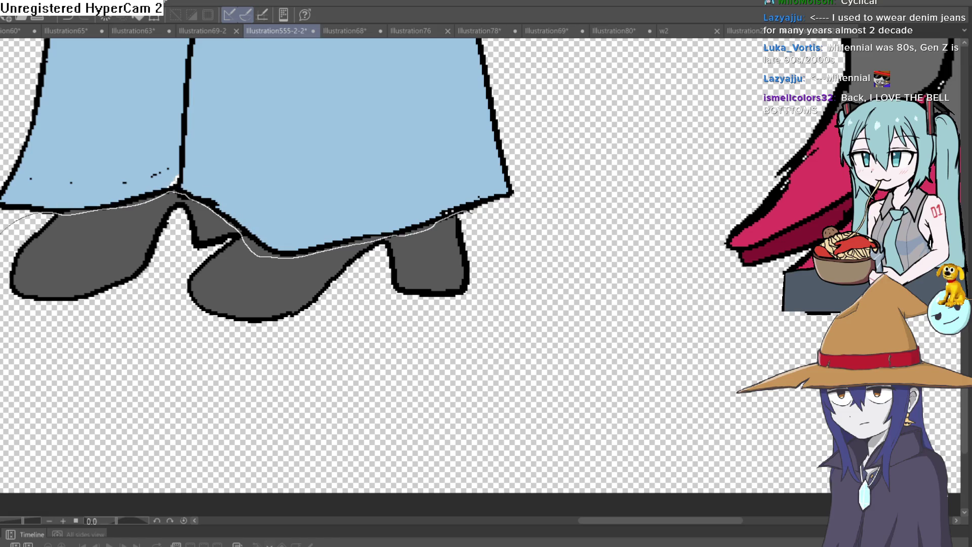
drag(478, 207, 479, 208)
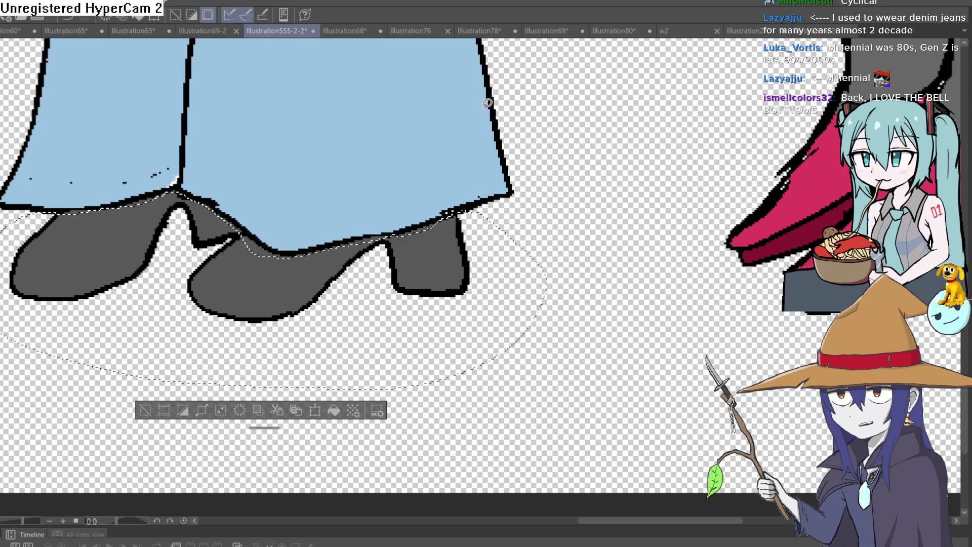
key(Delete)
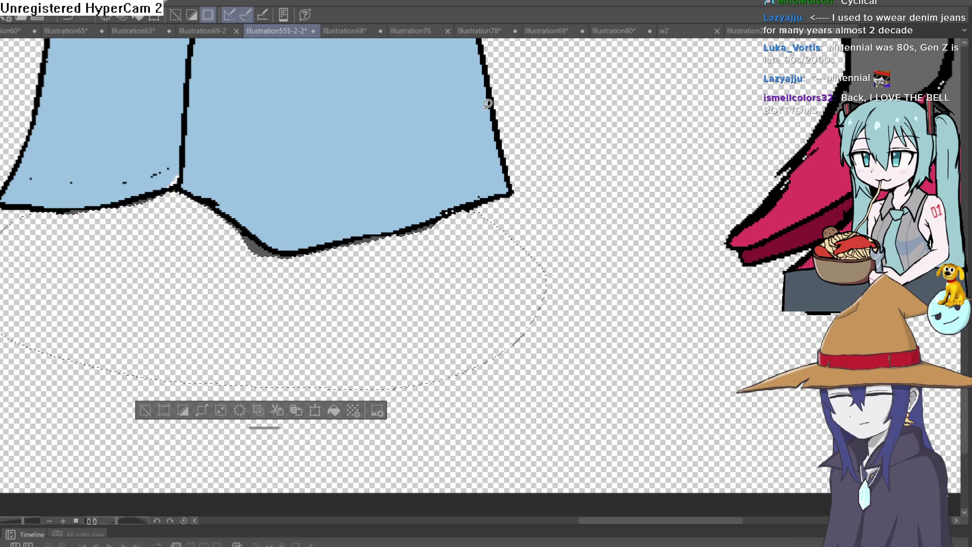
key(ctrl+z)
key(ctrl+d)
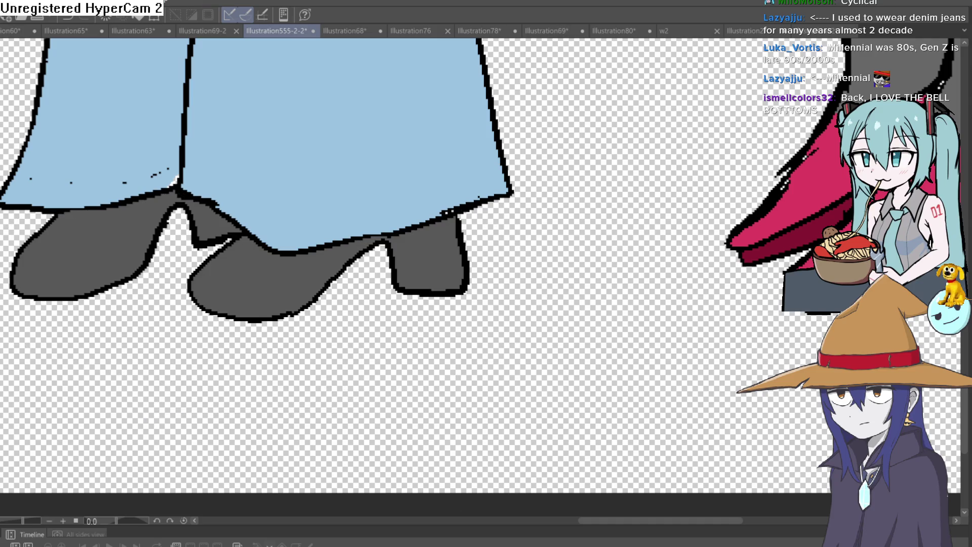
key(Delete)
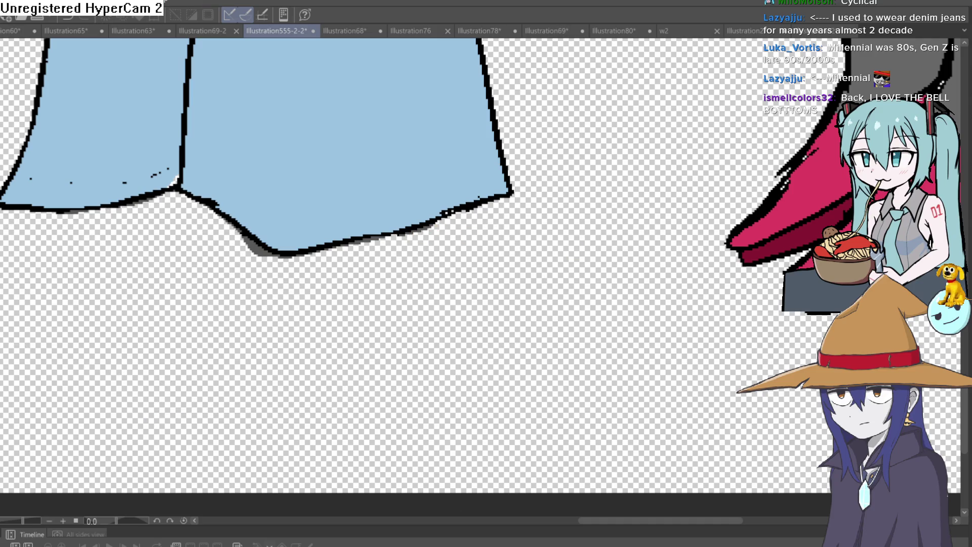
mouse_move(673, 338)
mouse_down()
mouse_move(542, 258)
mouse_move(533, 134)
mouse_move(553, 76)
mouse_up()
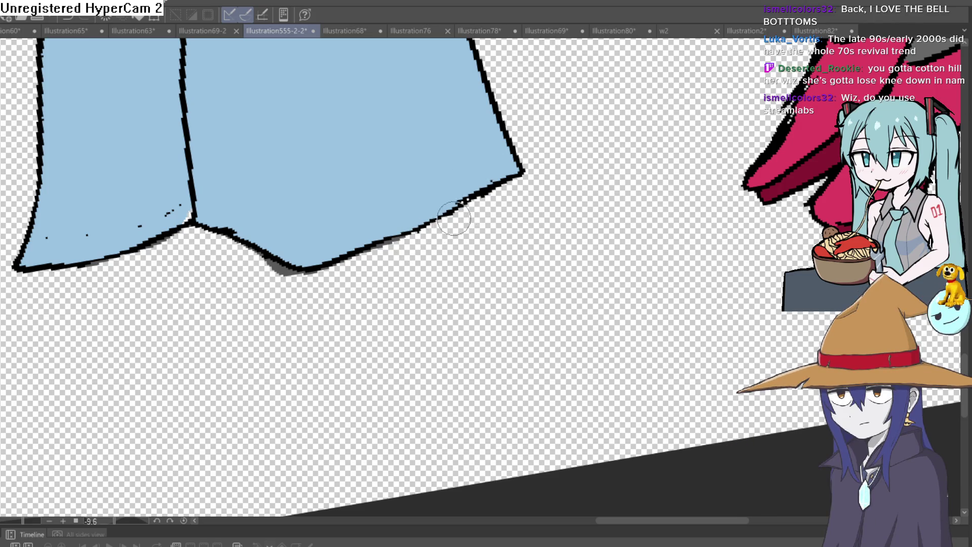
Step: Erase the leftover grey shading along the goblin's jeans hem
mouse_move(403, 240)
mouse_down()
mouse_move(301, 269)
mouse_move(269, 261)
mouse_move(285, 278)
mouse_up()
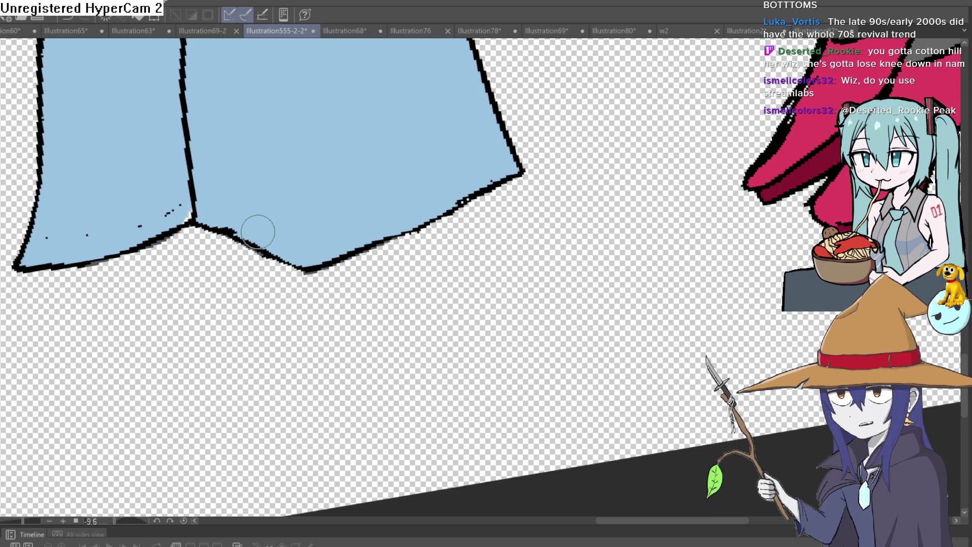
scroll(640, 89, down, 5)
mouse_move(698, 146)
mouse_down()
mouse_move(527, 223)
mouse_move(525, 193)
mouse_move(543, 157)
mouse_up()
Step: Lasso the lower jeans and shift them slightly upward with a transform
scroll(543, 157, down, 3)
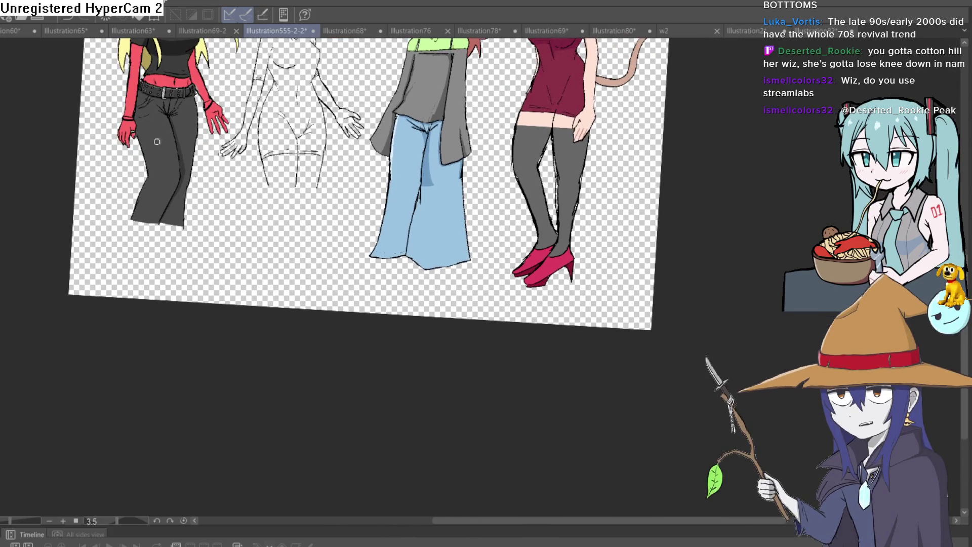
scroll(476, 167, up, 3)
mouse_move(475, 158)
mouse_down()
mouse_move(400, 198)
mouse_move(329, 189)
mouse_move(372, 383)
mouse_up()
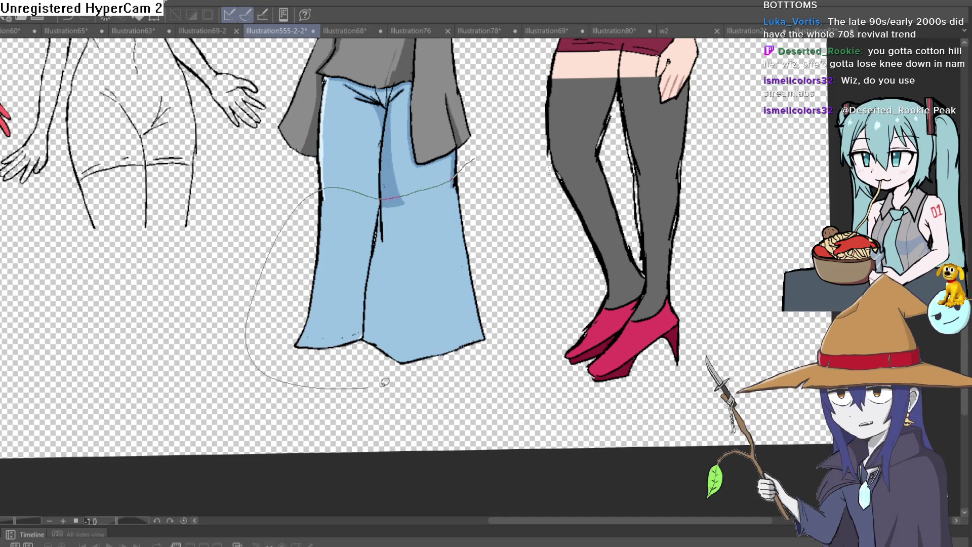
drag(503, 174, 501, 172)
key(ctrl+t)
drag(460, 310, 452, 282)
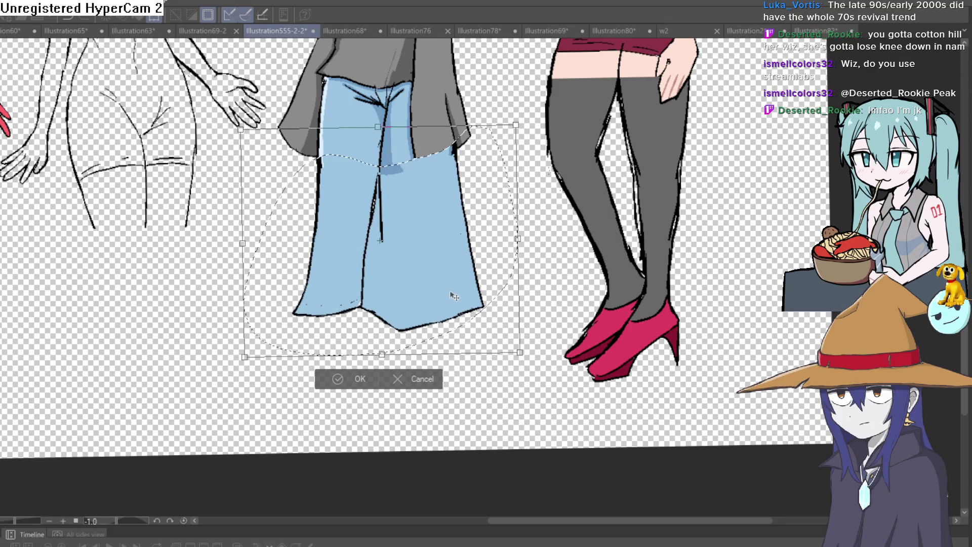
scroll(495, 254, down, 5)
key(Return)
scroll(555, 237, up, 3)
scroll(484, 247, down, 3)
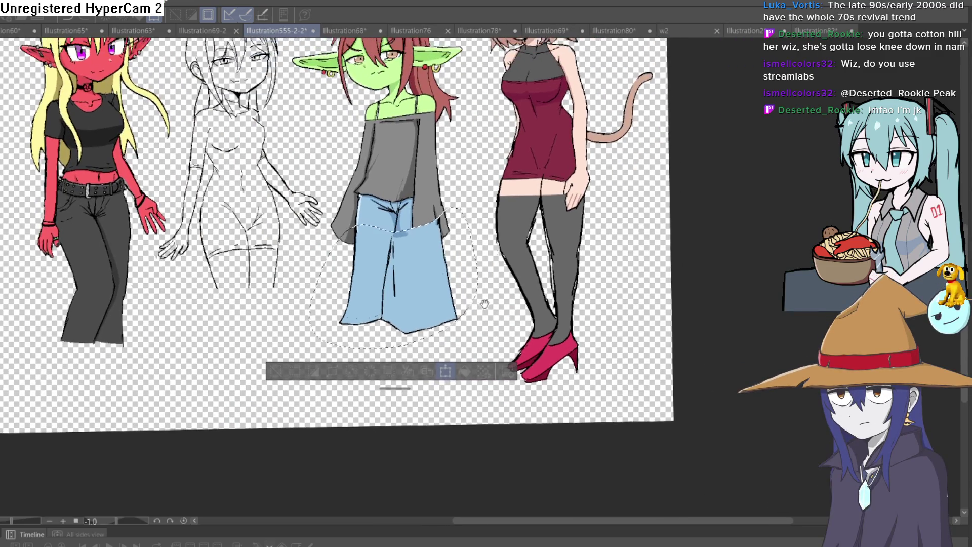
key(ctrl+t)
key(Return)
scroll(441, 136, up, 2)
drag(441, 135, 424, 134)
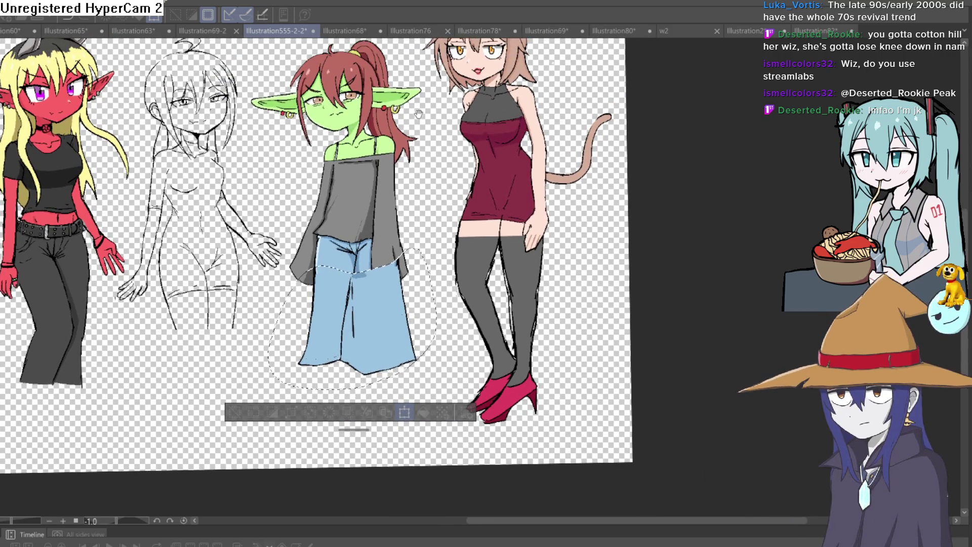
Step: Retry the pants transform, lowering them about 28 px, then cancel and deselect
key(ctrl+t)
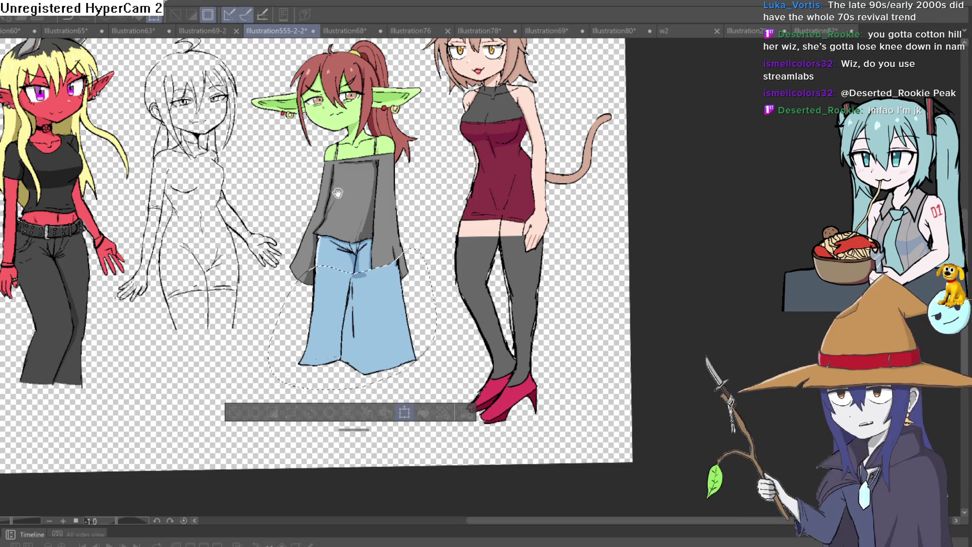
drag(345, 212, 326, 201)
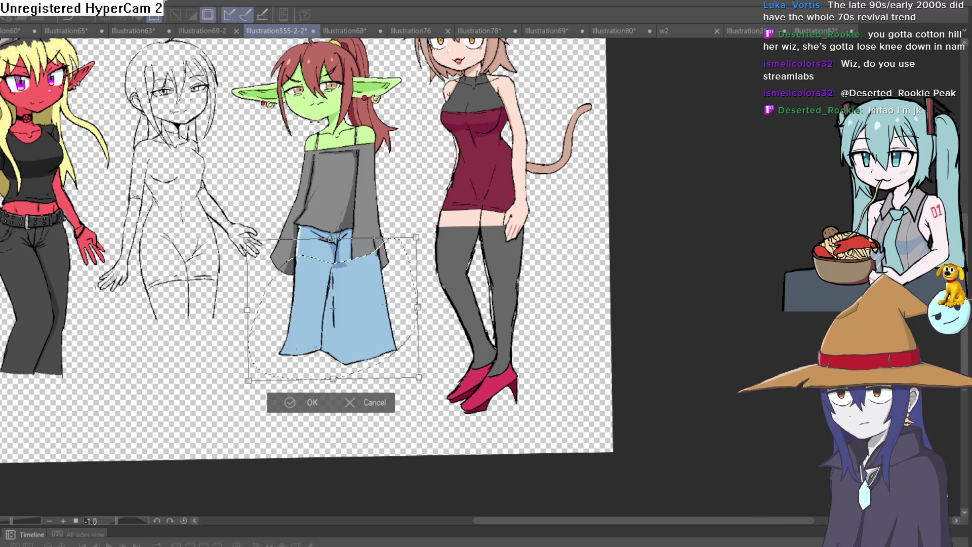
key(Return)
scroll(328, 181, down, 3)
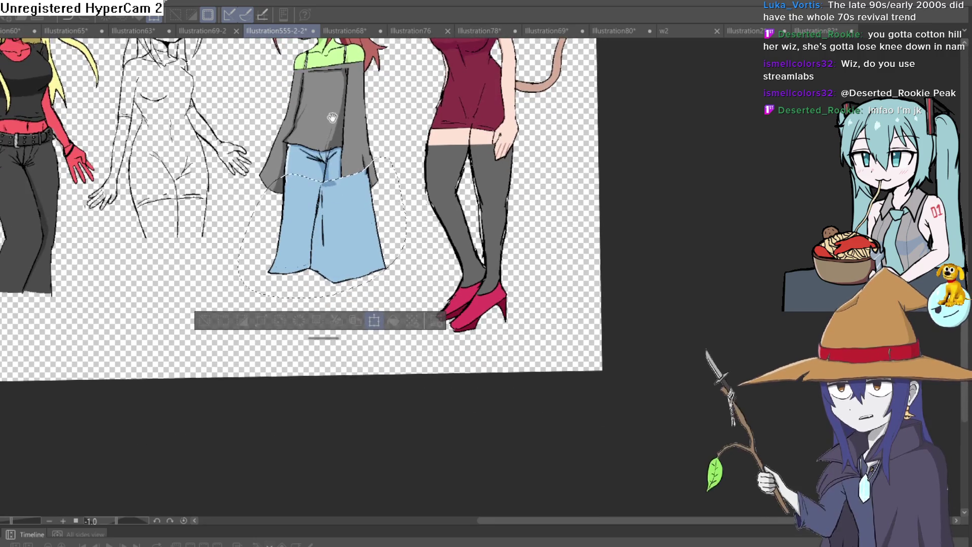
scroll(331, 138, up, 2)
scroll(329, 152, up, 3)
key(ctrl+t)
scroll(302, 97, up, 3)
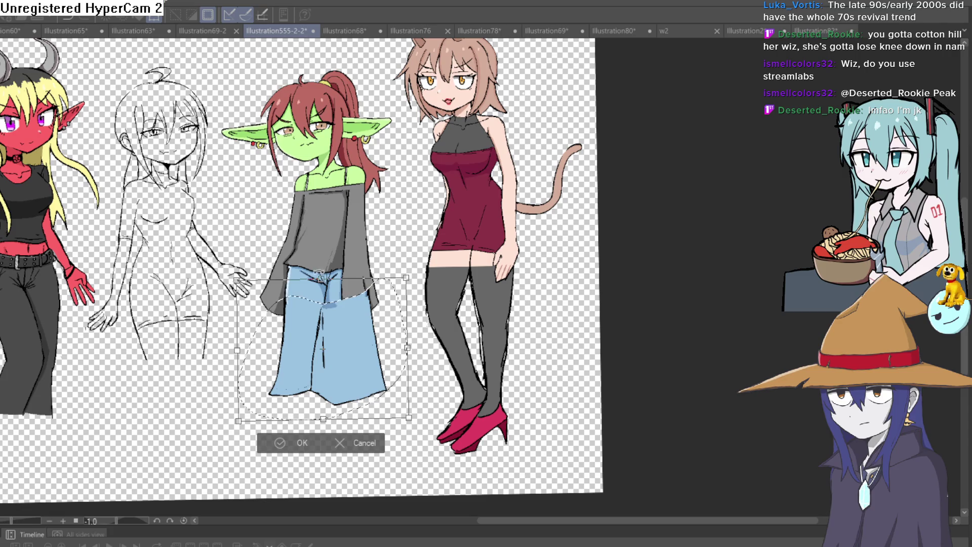
scroll(319, 278, down, 4)
drag(327, 259, 332, 288)
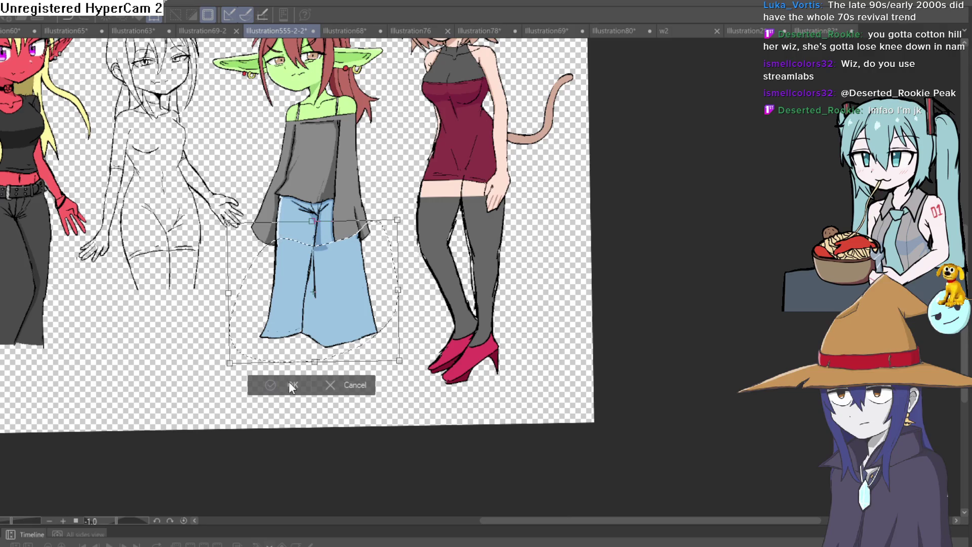
click(335, 384)
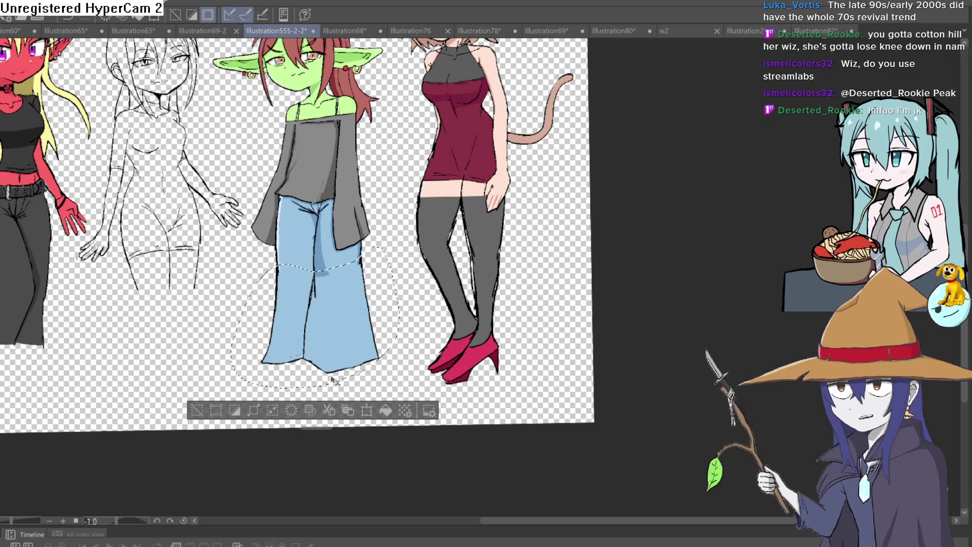
key(ctrl+d)
Step: Reselect the lower pants, raise them about 35 px, confirm, and deselect
drag(334, 368, 330, 376)
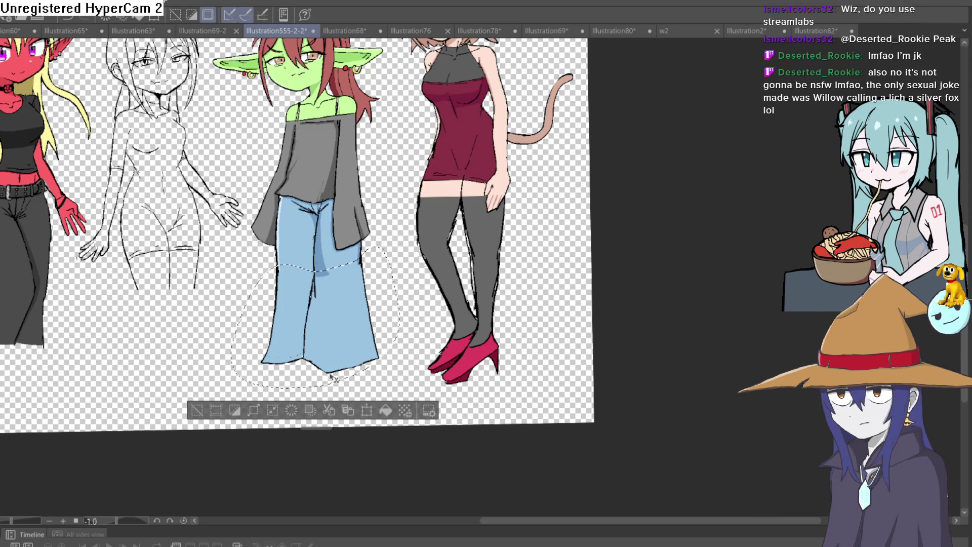
key(ctrl+t)
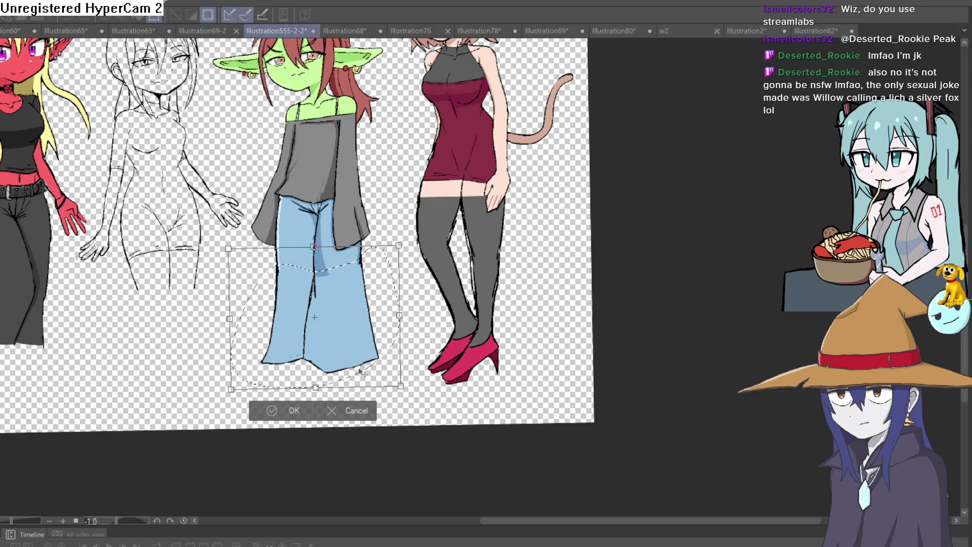
click(350, 403)
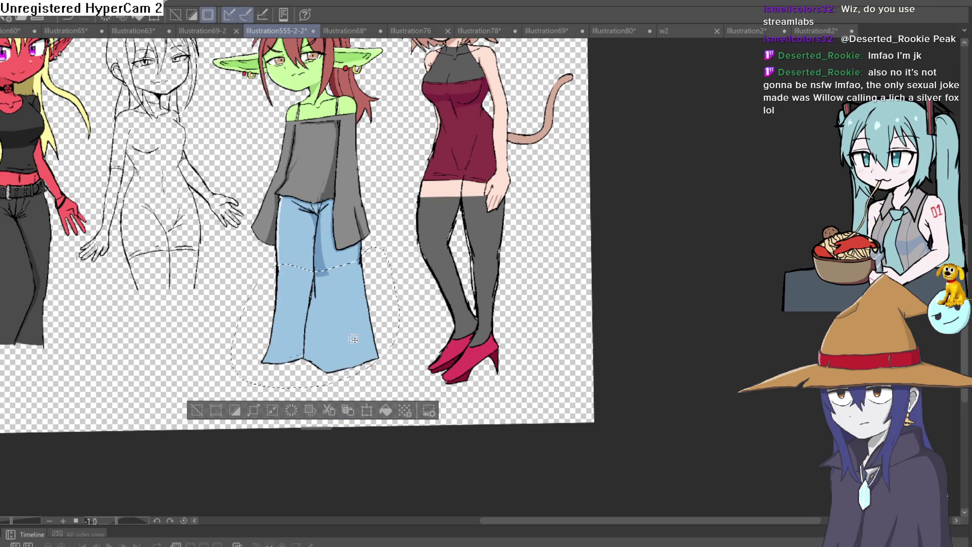
key(ctrl+t)
drag(353, 339, 356, 319)
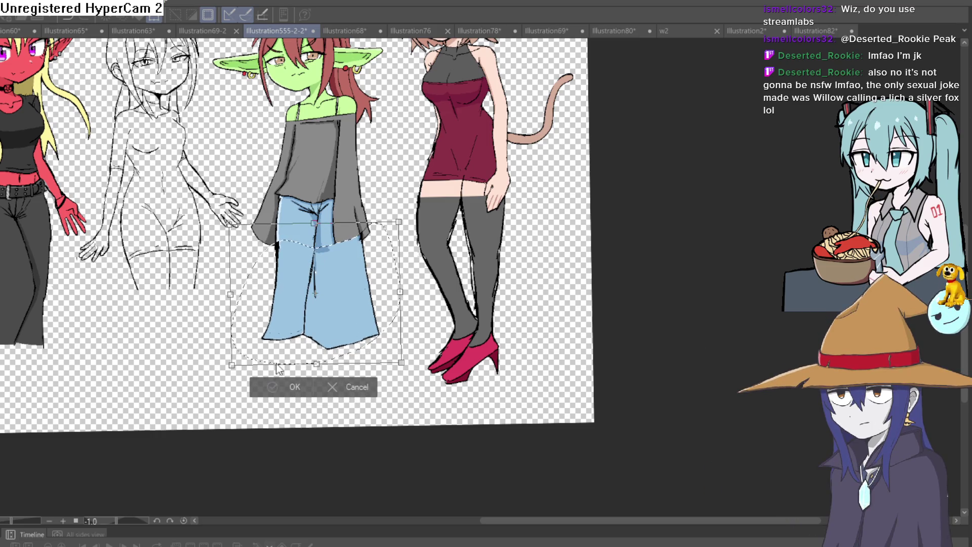
click(278, 386)
click(201, 389)
scroll(345, 240, up, 3)
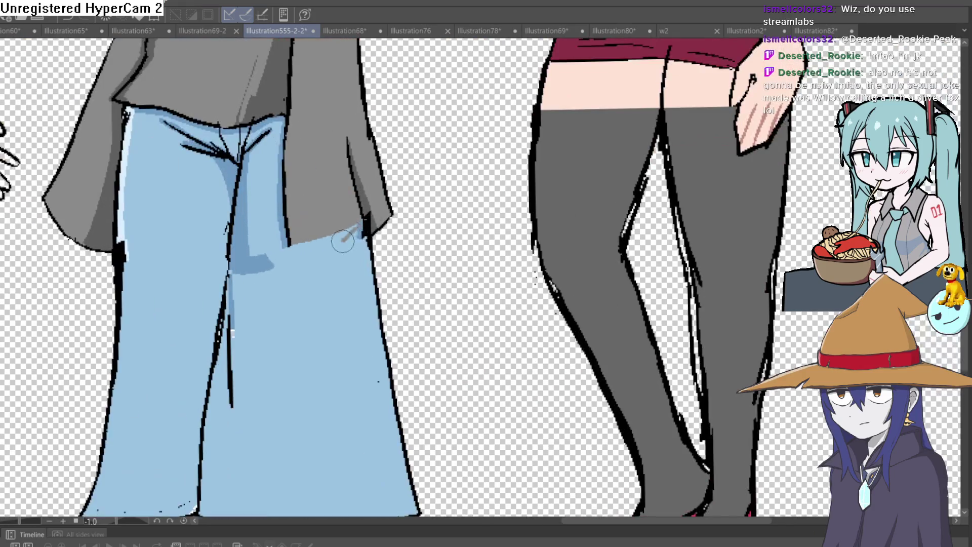
Step: Ink a dark fold line and the left outline of the goblin's jeans
drag(357, 239, 332, 255)
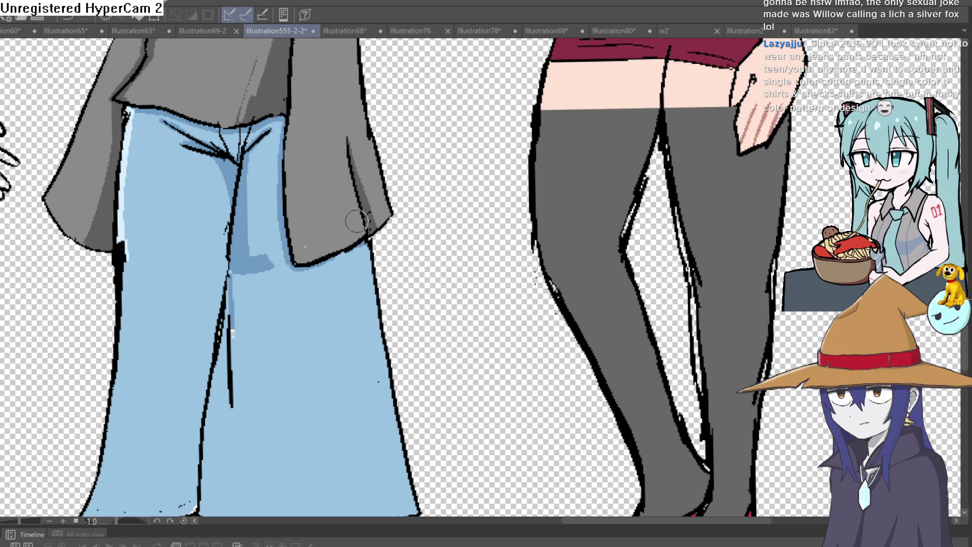
scroll(309, 245, down, 3)
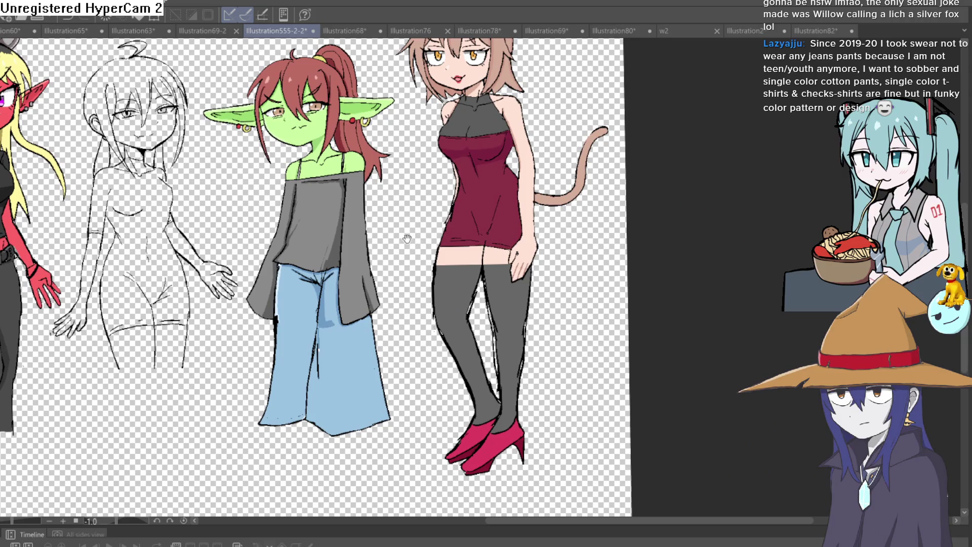
drag(405, 239, 397, 204)
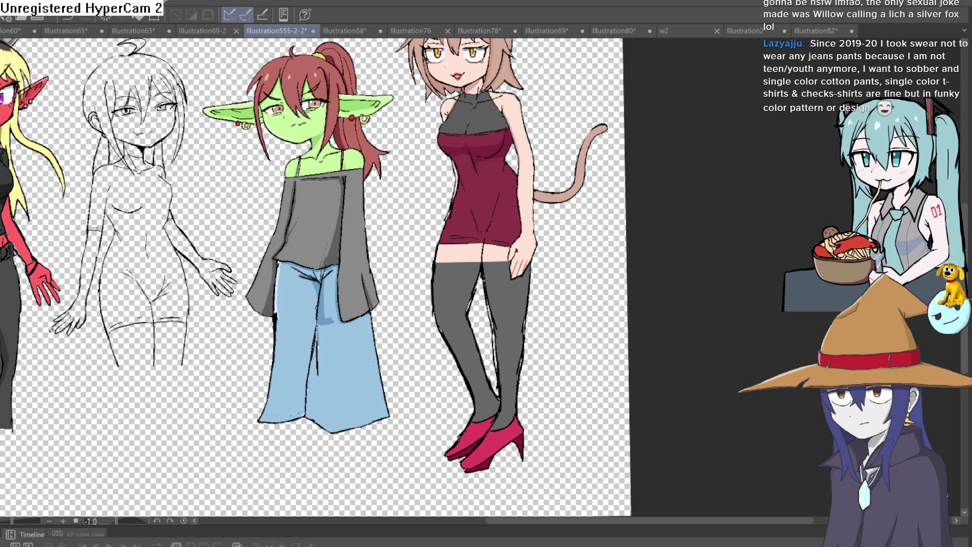
drag(368, 217, 339, 157)
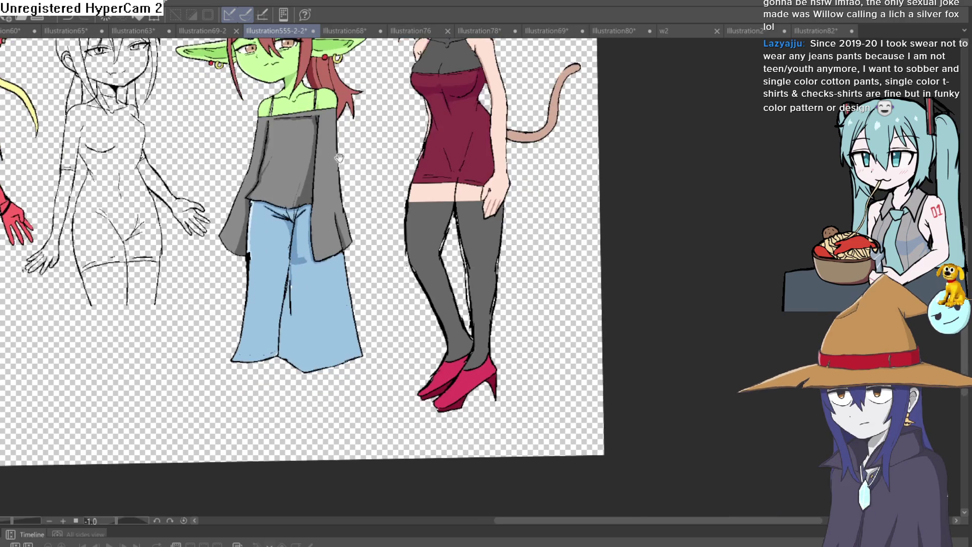
scroll(263, 278, up, 3)
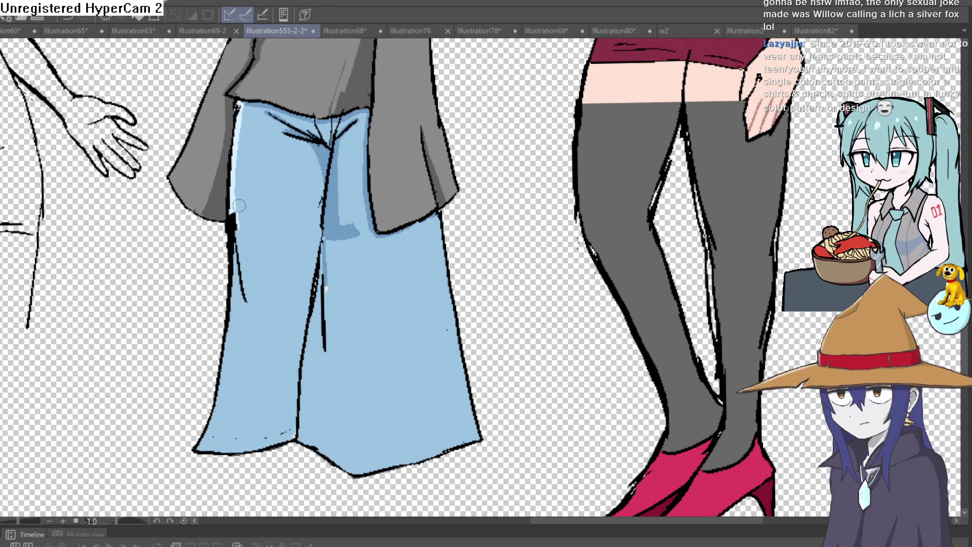
mouse_move(229, 221)
mouse_down()
mouse_move(241, 306)
mouse_move(200, 435)
mouse_up()
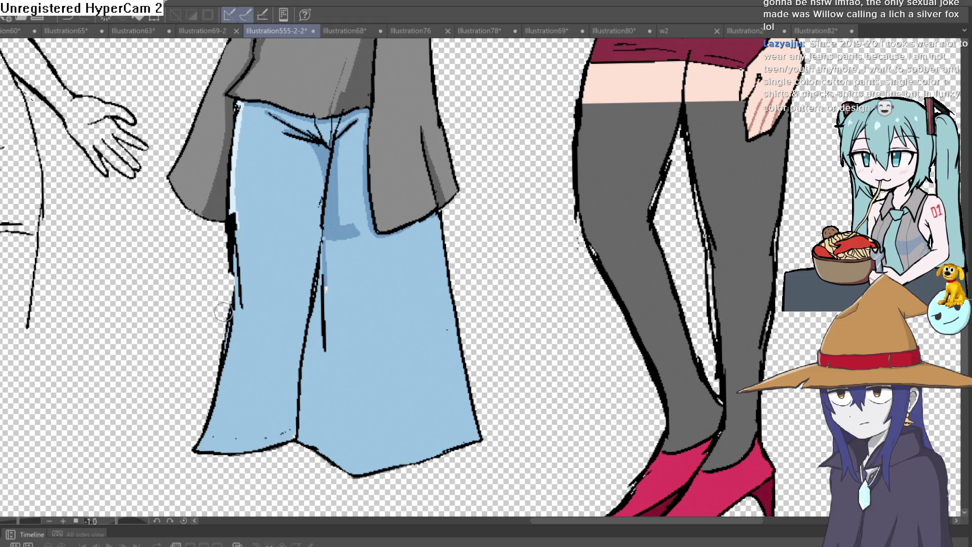
scroll(362, 228, down, 3)
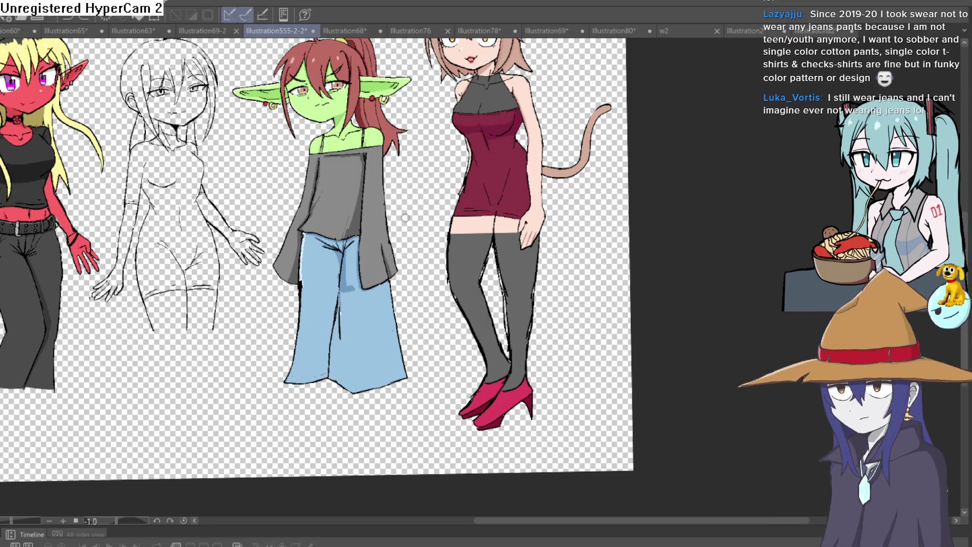
mouse_move(377, 227)
mouse_down()
mouse_move(365, 301)
mouse_move(385, 261)
mouse_up()
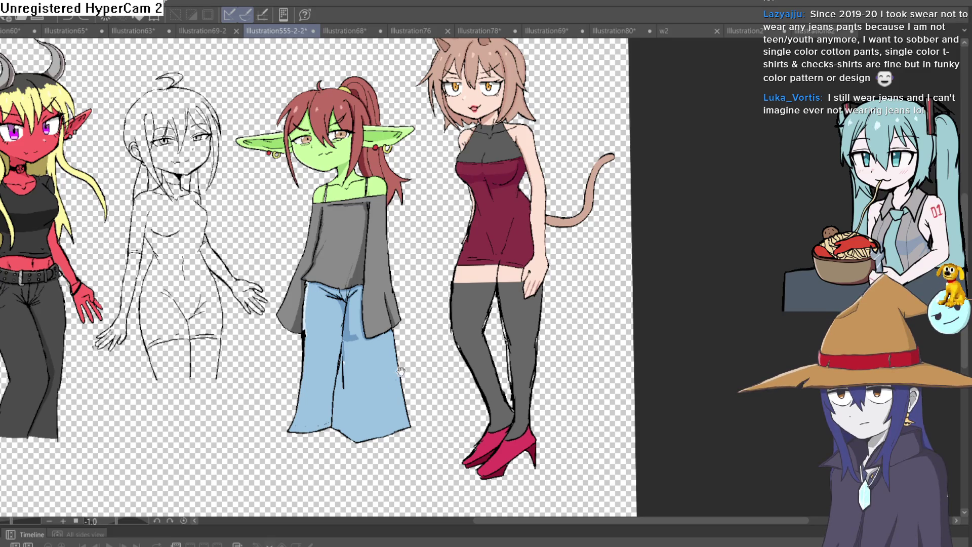
scroll(374, 253, up, 2)
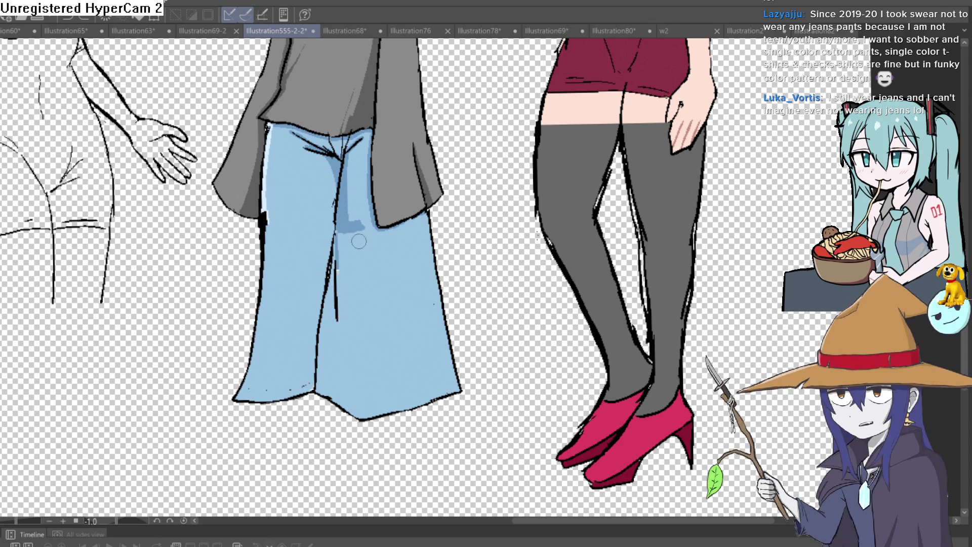
mouse_move(569, 375)
mouse_down()
mouse_move(520, 380)
mouse_move(496, 267)
mouse_up()
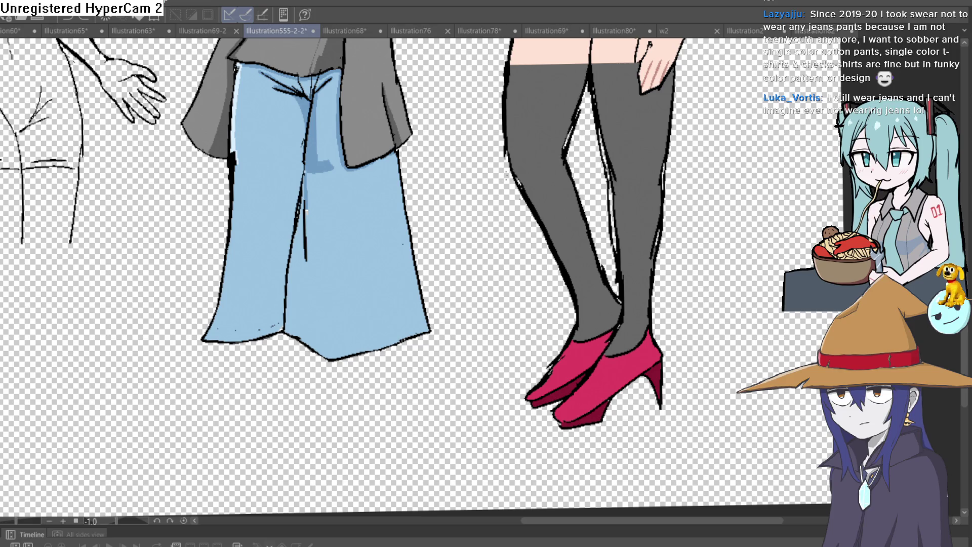
scroll(310, 325, up, 2)
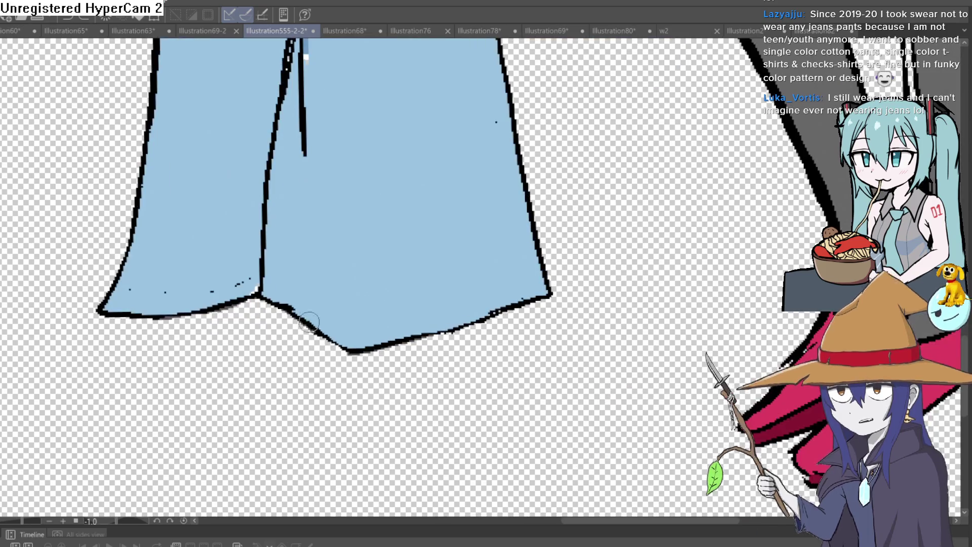
Step: Paint a darker blue shading stroke down the jeans' centre crease, undoing a stray trial stroke
drag(302, 315, 227, 365)
key(ctrl+z)
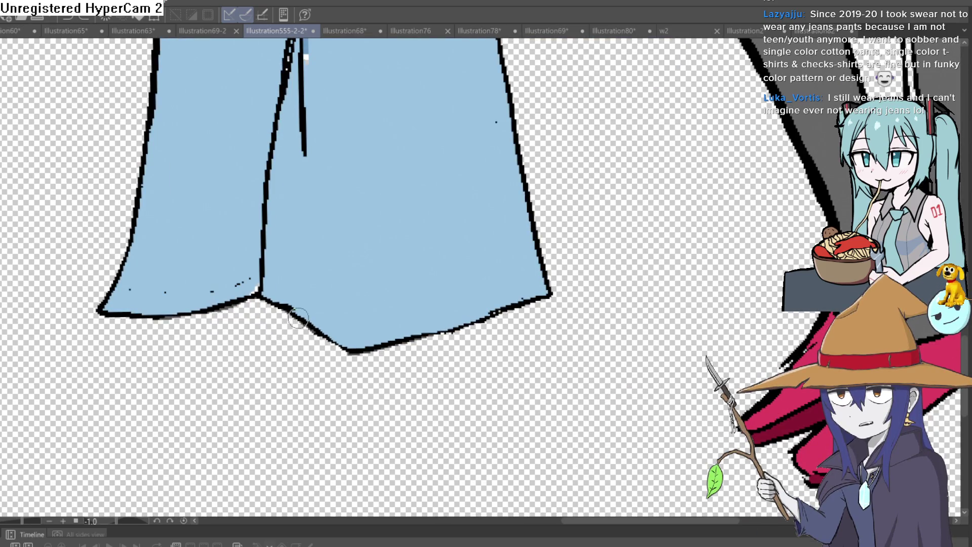
scroll(336, 309, down, 2)
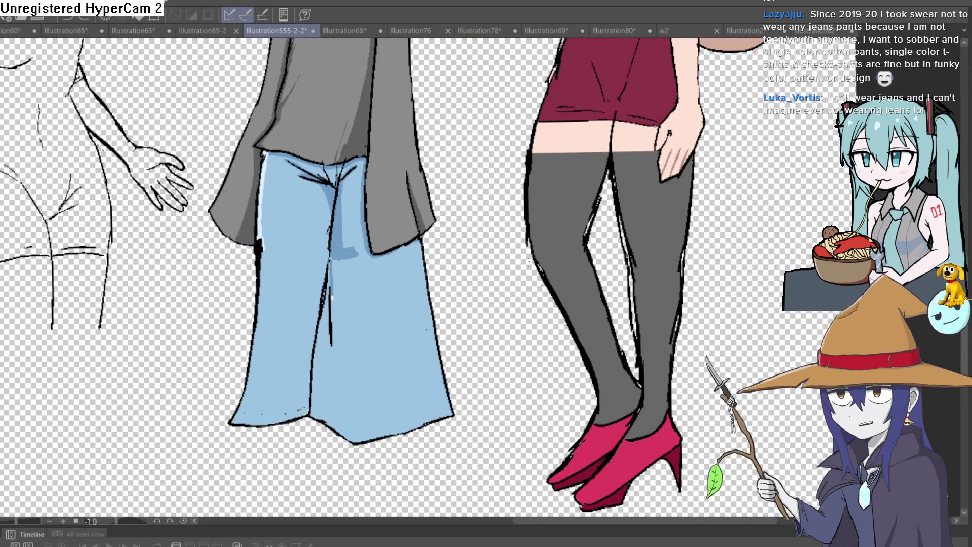
drag(335, 197, 343, 248)
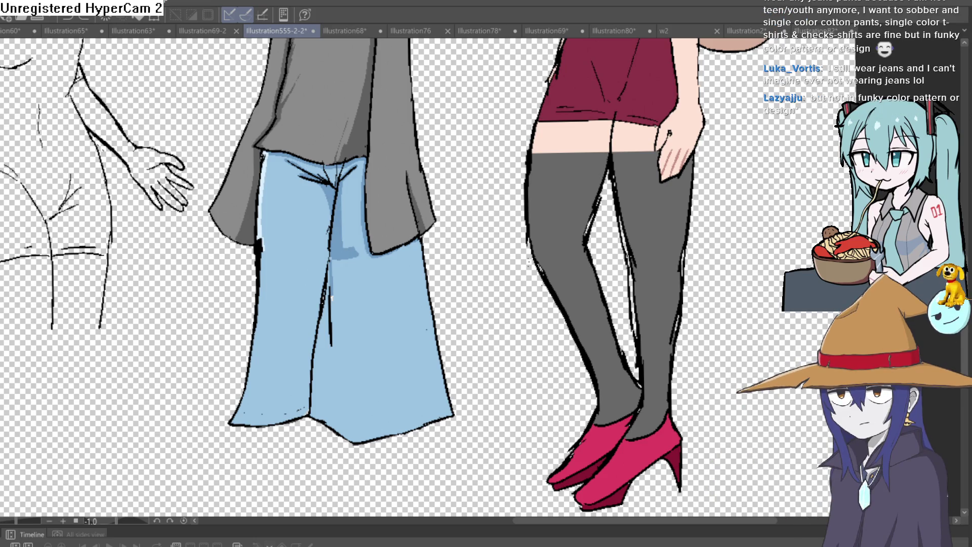
drag(555, 334, 528, 316)
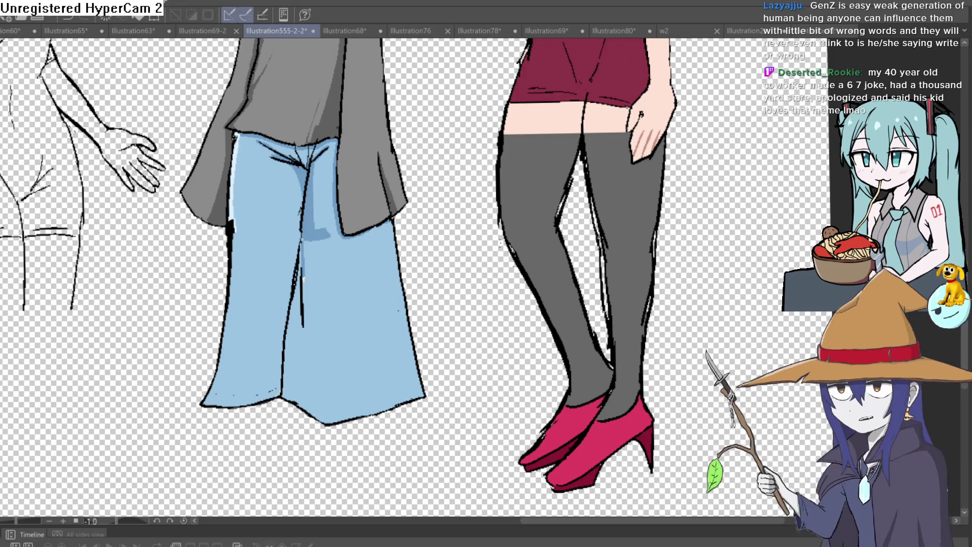
Step: Sketch two sneaker outlines under the jeans hems and the line between them
drag(412, 347, 433, 253)
mouse_move(332, 320)
mouse_down()
mouse_move(294, 338)
mouse_move(339, 350)
mouse_move(372, 338)
mouse_up()
key(ctrl+z)
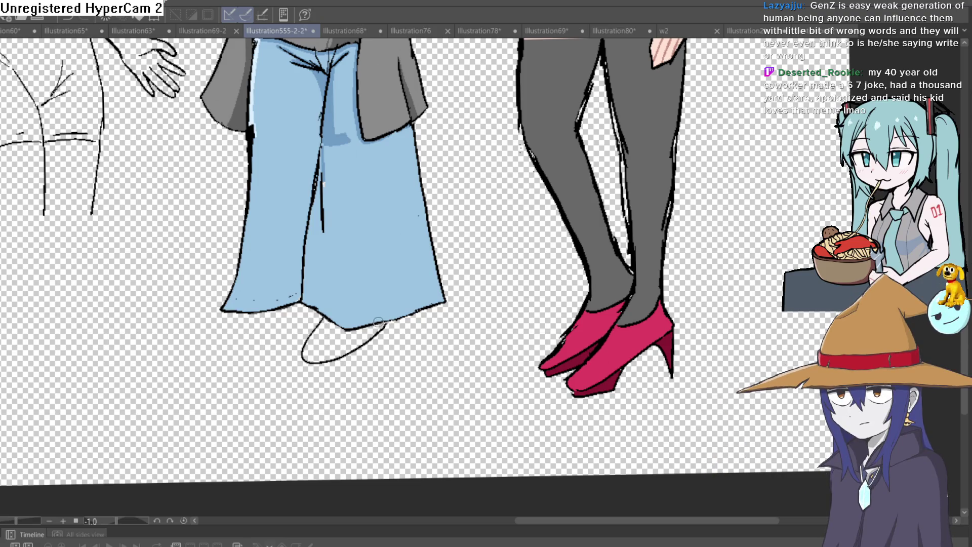
mouse_move(253, 312)
mouse_down()
mouse_move(233, 337)
mouse_move(303, 311)
mouse_move(352, 239)
mouse_up()
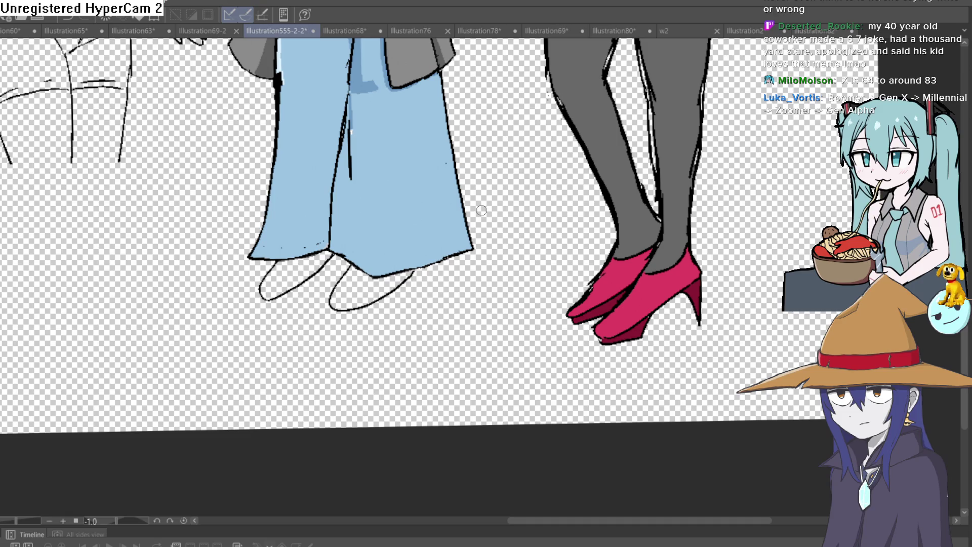
scroll(435, 301, up, 3)
mouse_move(403, 178)
mouse_down()
mouse_move(375, 215)
mouse_move(293, 265)
mouse_up()
key(ctrl+z)
mouse_move(402, 180)
mouse_down()
mouse_move(326, 249)
mouse_move(261, 280)
mouse_move(377, 205)
mouse_up()
Step: Erase part of the left shoe's lower edge, add its side stripe, and refine its contour
mouse_move(304, 263)
mouse_down()
mouse_move(291, 266)
mouse_move(395, 185)
mouse_up()
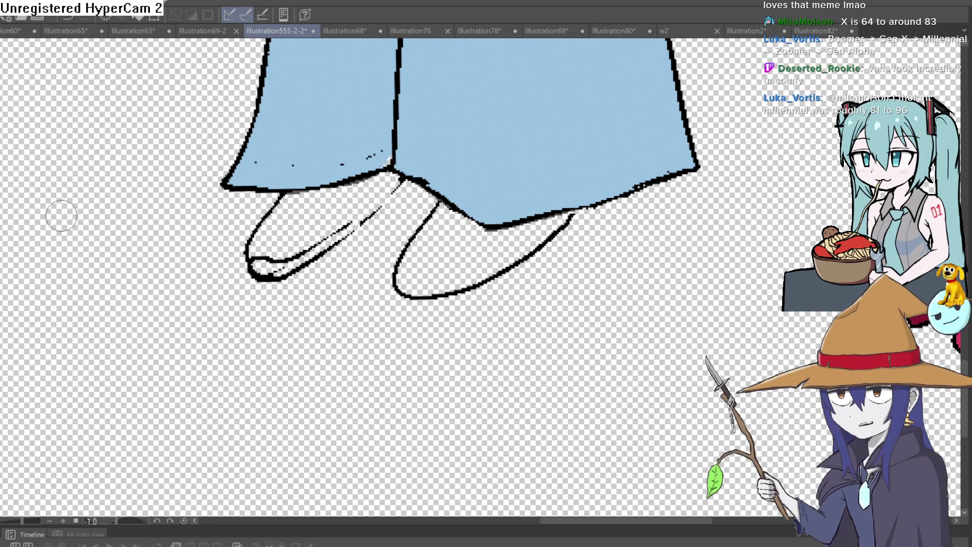
scroll(368, 212, up, 3)
mouse_move(309, 248)
mouse_down()
mouse_move(500, 85)
mouse_move(437, 165)
mouse_move(274, 302)
mouse_up()
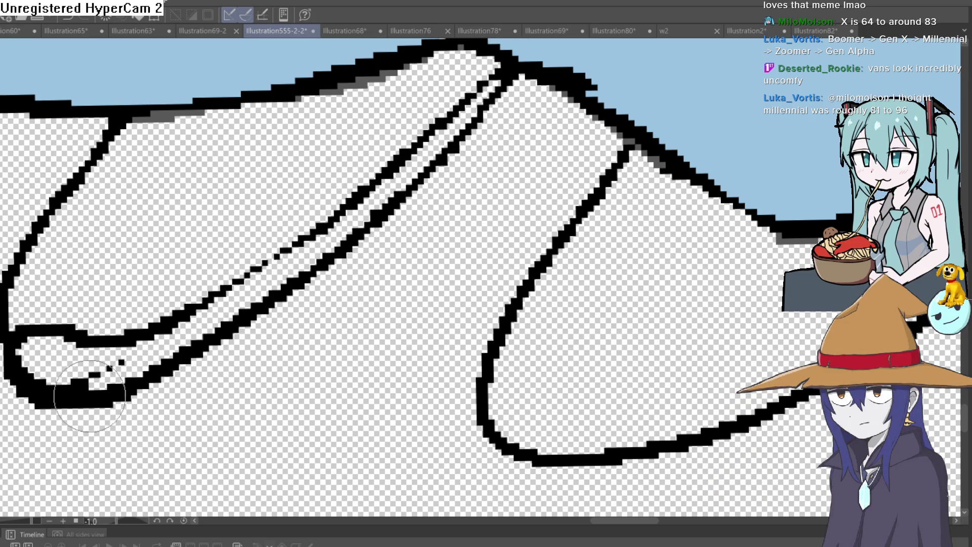
mouse_move(30, 326)
mouse_down()
mouse_move(71, 304)
mouse_move(103, 325)
mouse_move(101, 364)
mouse_move(36, 334)
mouse_move(81, 375)
mouse_move(43, 325)
mouse_move(30, 355)
mouse_move(41, 334)
mouse_move(33, 318)
mouse_move(87, 162)
mouse_move(56, 203)
mouse_up()
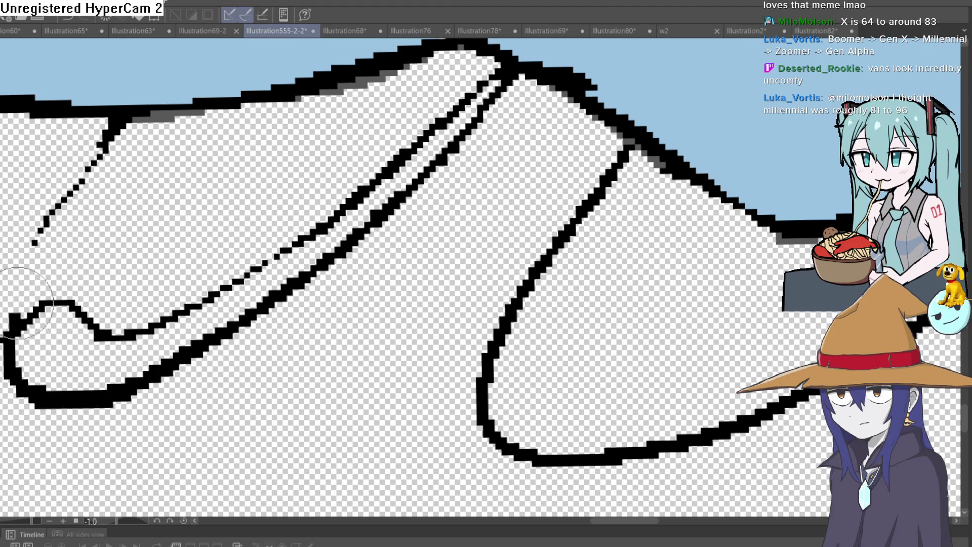
drag(15, 322, 109, 129)
mouse_move(71, 186)
mouse_down()
mouse_move(108, 130)
mouse_move(44, 184)
mouse_move(20, 329)
mouse_up()
scroll(158, 228, down, 3)
scroll(158, 228, down, 3)
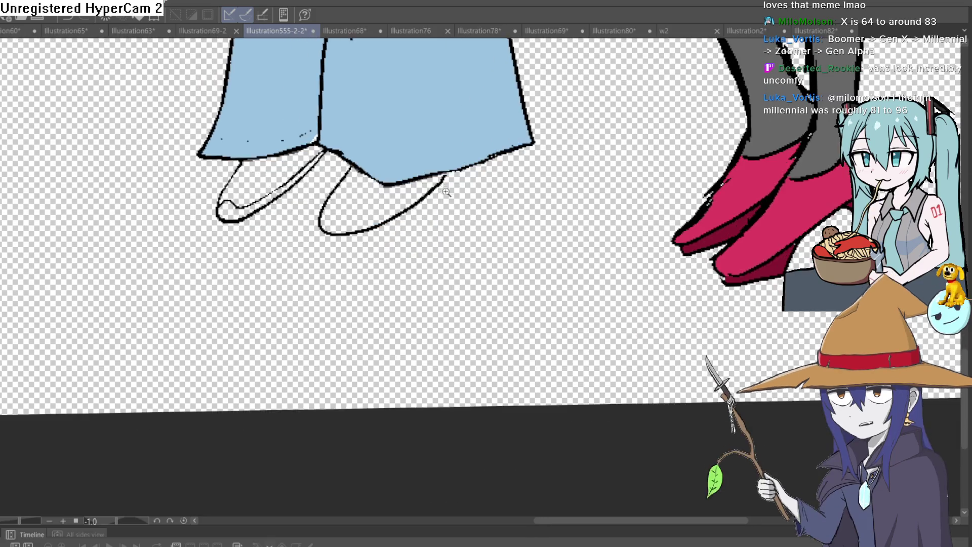
scroll(492, 291, down, 5)
drag(493, 291, 486, 324)
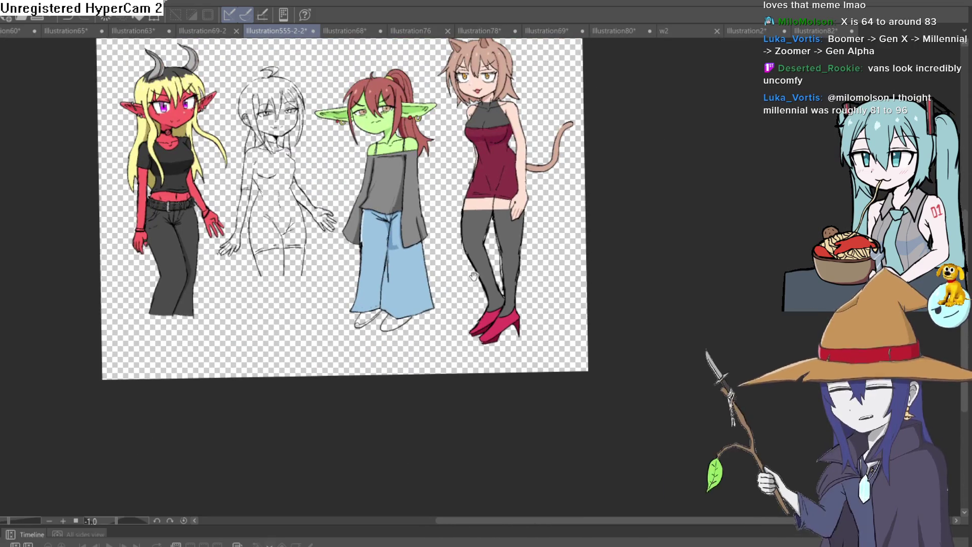
scroll(387, 319, up, 5)
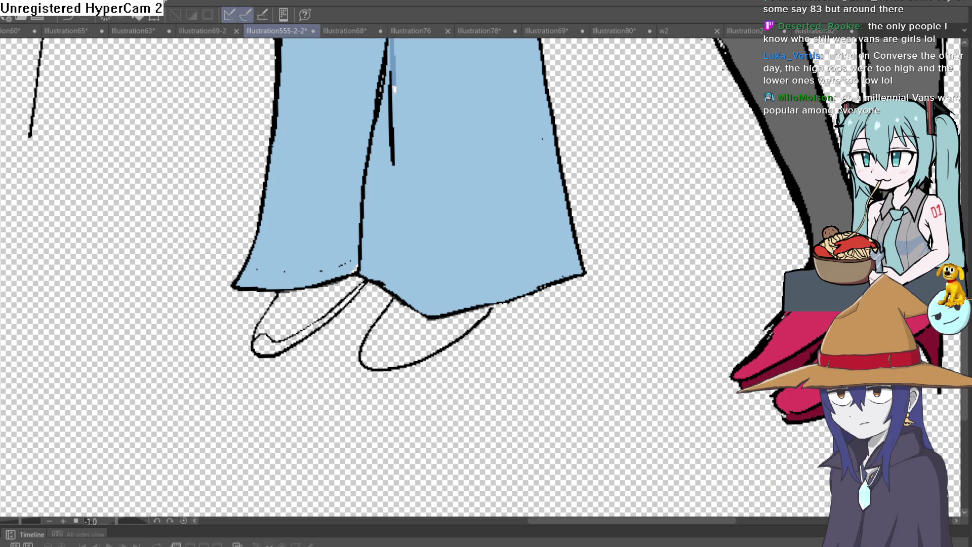
scroll(329, 280, up, 3)
mouse_move(395, 253)
mouse_down()
mouse_move(357, 306)
mouse_move(388, 243)
mouse_up()
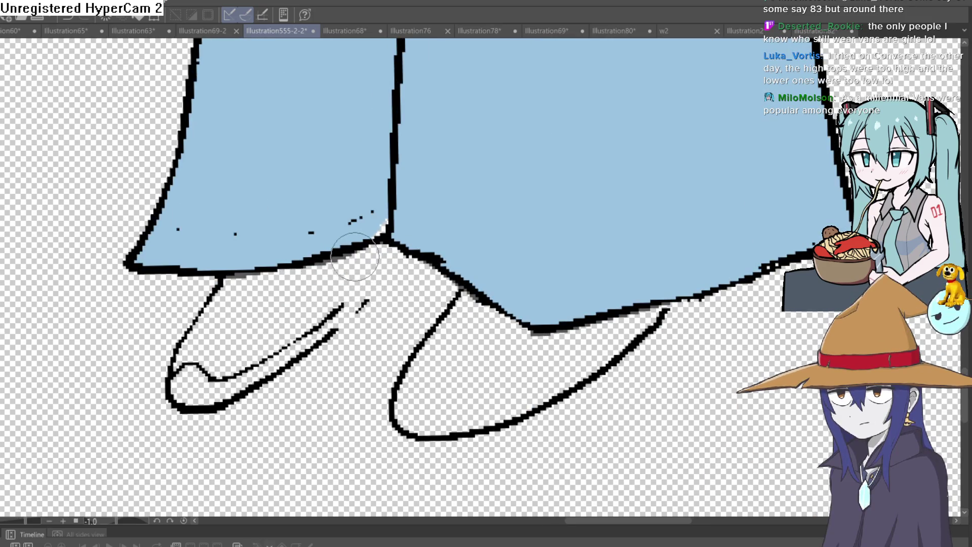
drag(360, 305, 313, 359)
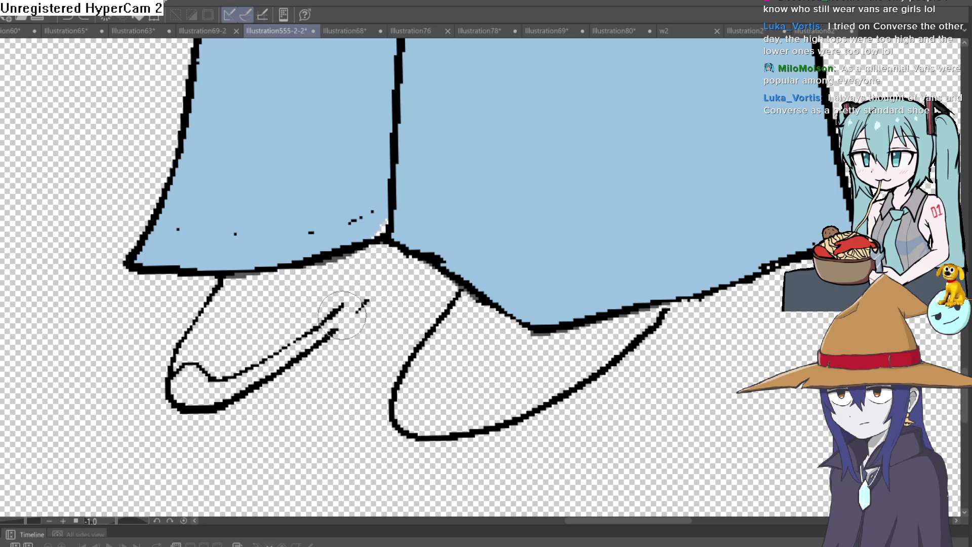
drag(318, 327, 405, 253)
drag(293, 357, 400, 258)
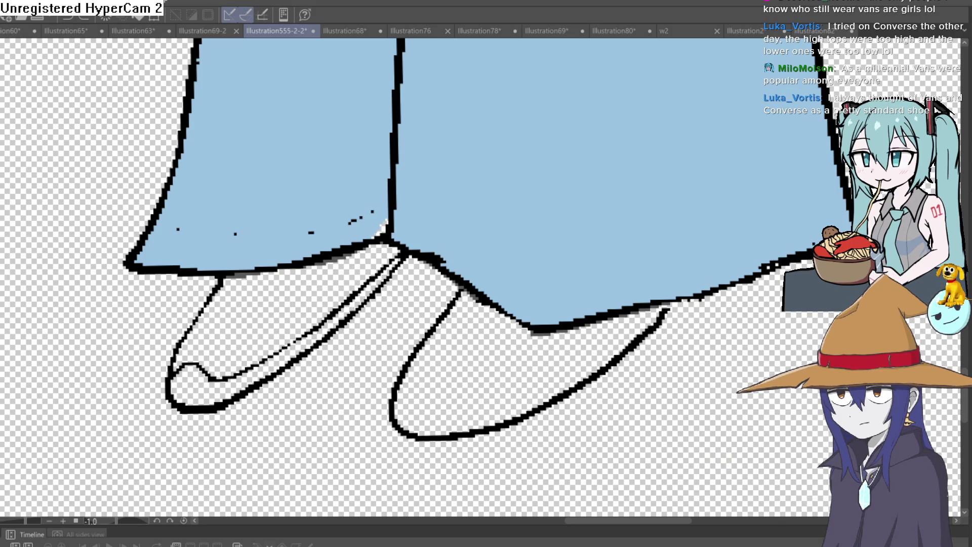
scroll(322, 323, down, 2)
scroll(322, 322, up, 3)
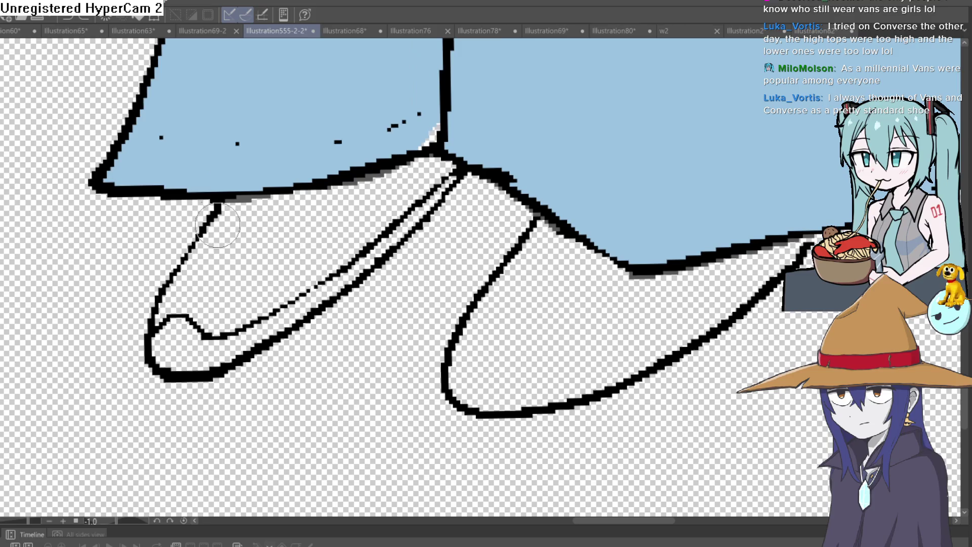
drag(189, 205, 167, 233)
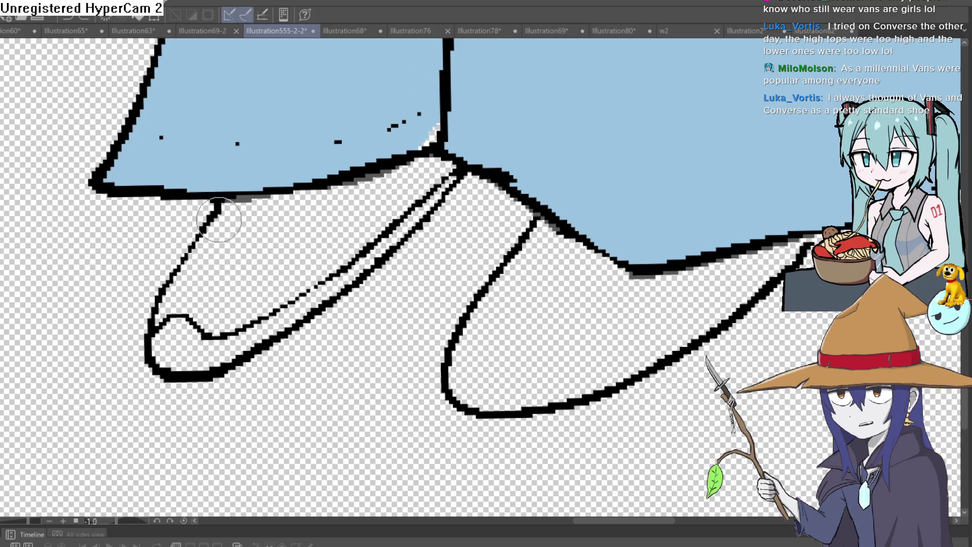
drag(203, 201, 117, 271)
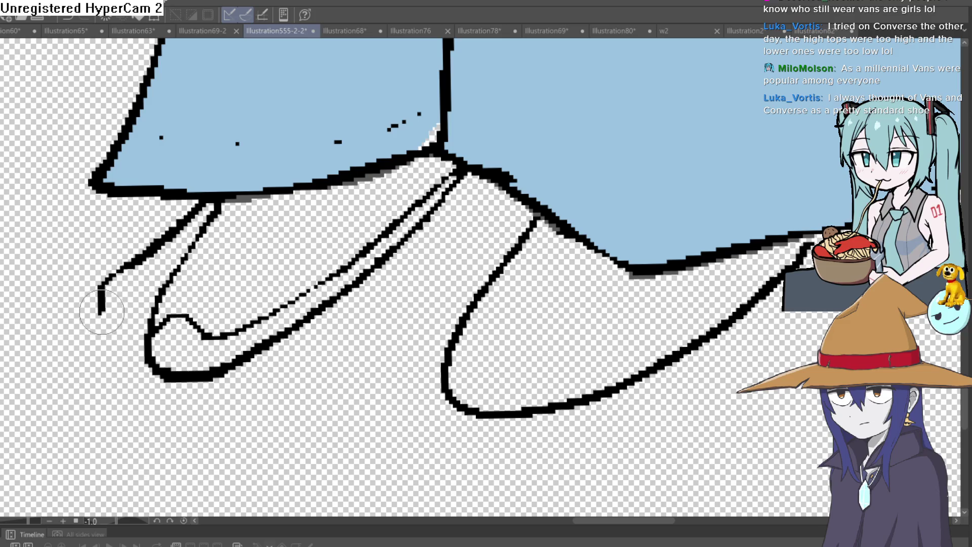
key(ctrl+z)
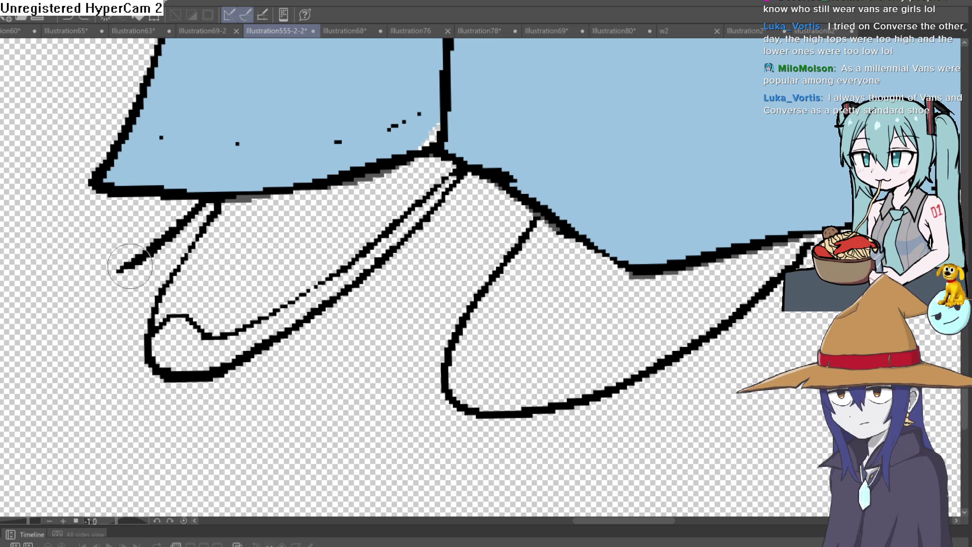
mouse_move(92, 290)
mouse_down()
mouse_move(109, 335)
mouse_move(213, 312)
mouse_move(324, 276)
mouse_move(479, 182)
mouse_up()
key(ctrl+z)
key(ctrl+z)
key(ctrl+z)
drag(303, 288, 476, 183)
mouse_move(334, 304)
mouse_down()
mouse_move(321, 326)
mouse_move(314, 314)
mouse_move(180, 385)
mouse_move(308, 321)
mouse_move(191, 336)
mouse_move(184, 325)
mouse_move(174, 360)
mouse_move(152, 326)
mouse_move(184, 321)
mouse_move(215, 208)
mouse_up()
scroll(215, 213, down, 5)
mouse_move(207, 251)
mouse_down()
mouse_move(197, 269)
mouse_move(360, 276)
mouse_move(435, 177)
mouse_move(259, 289)
mouse_move(278, 283)
mouse_move(266, 300)
mouse_up()
scroll(445, 177, up, 5)
scroll(279, 286, up, 2)
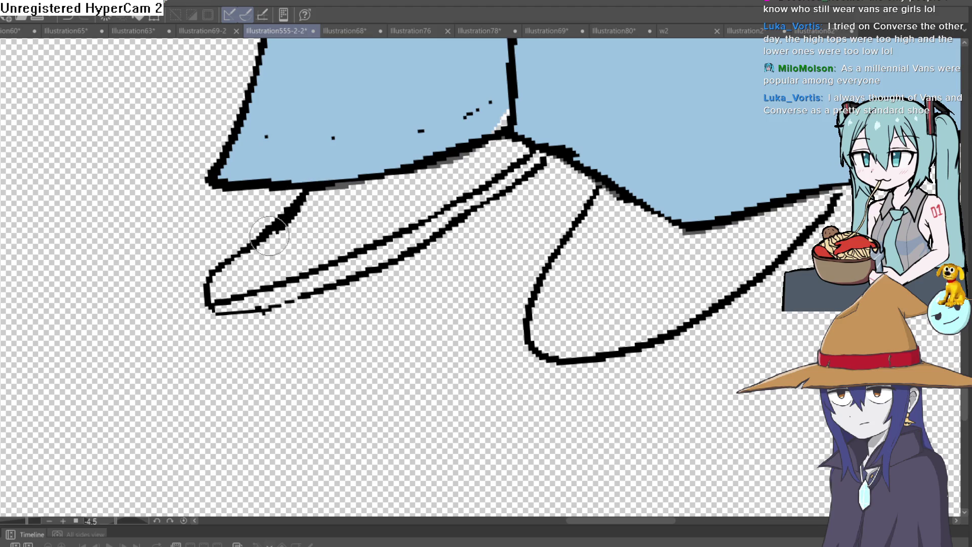
mouse_move(220, 276)
mouse_down()
mouse_move(238, 299)
mouse_move(405, 228)
mouse_up()
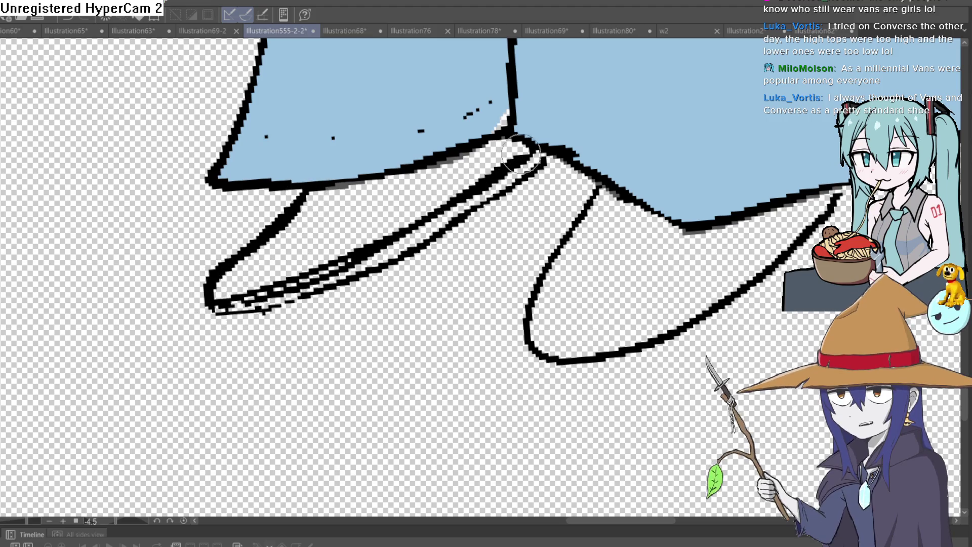
mouse_move(207, 281)
mouse_down()
mouse_move(209, 311)
mouse_move(391, 260)
mouse_up()
mouse_move(546, 155)
mouse_down()
mouse_move(459, 227)
mouse_move(291, 304)
mouse_move(215, 324)
mouse_move(210, 304)
mouse_up()
mouse_move(351, 266)
mouse_down()
mouse_move(504, 180)
mouse_move(512, 170)
mouse_move(476, 197)
mouse_move(513, 151)
mouse_up()
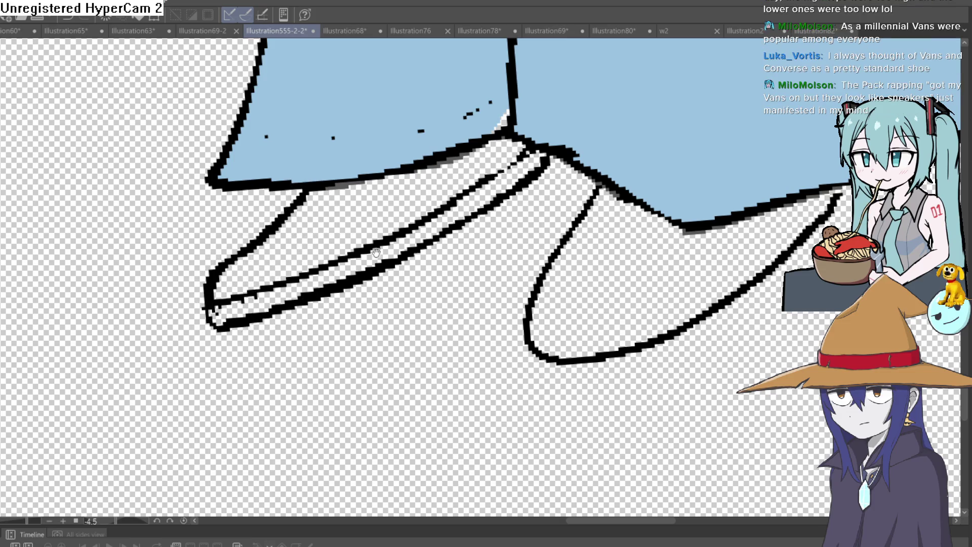
scroll(418, 228, down, 3)
scroll(399, 223, down, 2)
mouse_move(399, 223)
mouse_down()
mouse_move(408, 267)
mouse_move(398, 317)
mouse_move(412, 259)
mouse_move(431, 284)
mouse_move(508, 208)
mouse_move(478, 238)
mouse_up()
scroll(481, 236, down, 1)
scroll(497, 225, down, 3)
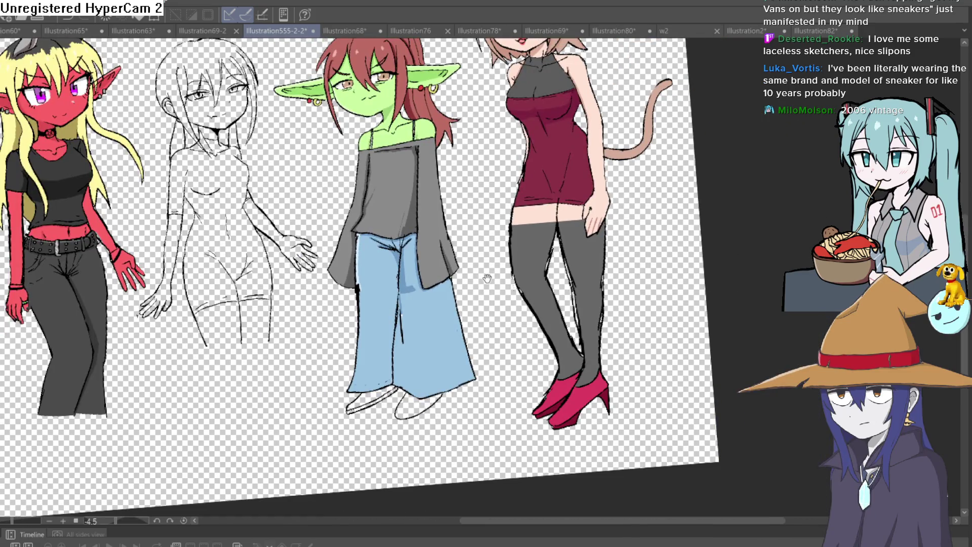
mouse_move(488, 278)
mouse_down()
mouse_move(475, 317)
mouse_move(495, 274)
mouse_move(470, 260)
mouse_up()
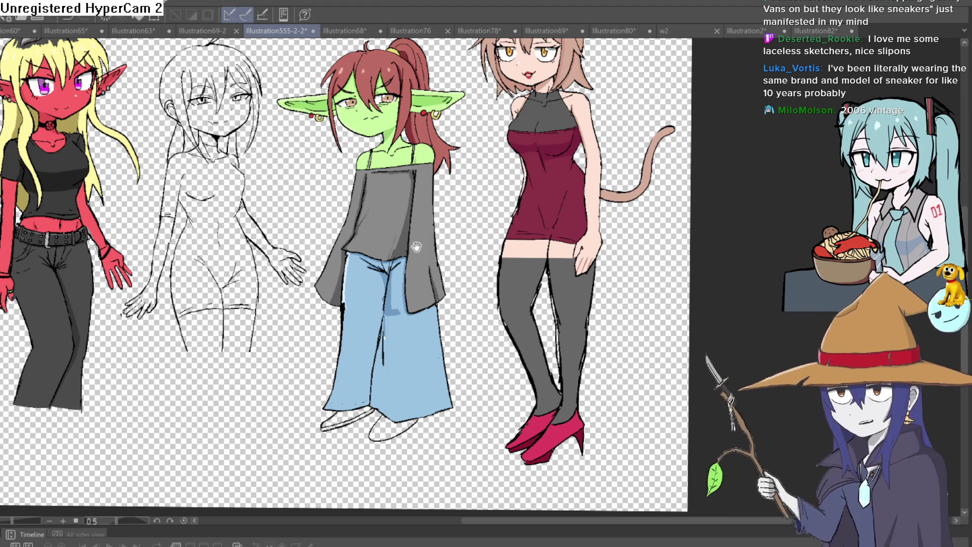
mouse_move(423, 246)
mouse_down()
mouse_move(436, 203)
mouse_move(427, 216)
mouse_move(429, 209)
mouse_up()
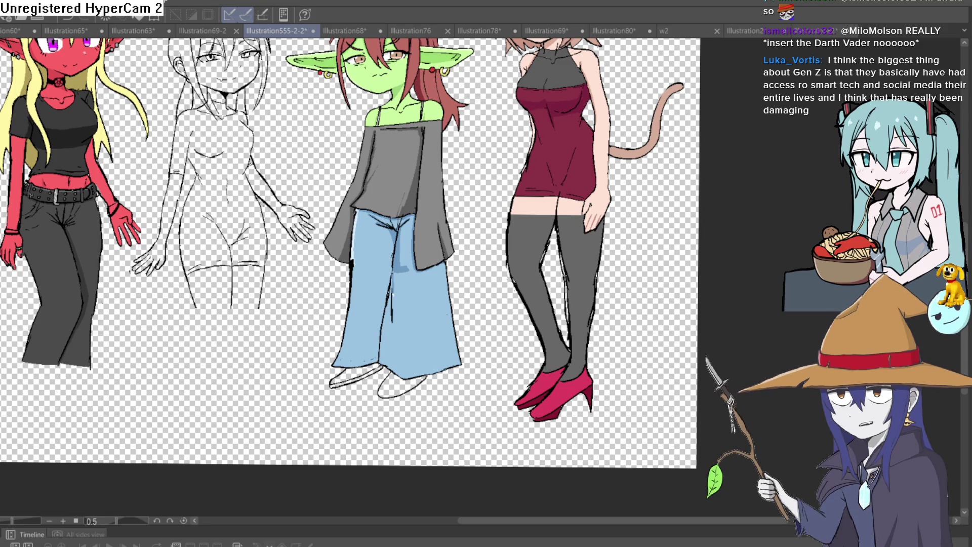
drag(475, 167, 466, 109)
scroll(462, 106, down, 2)
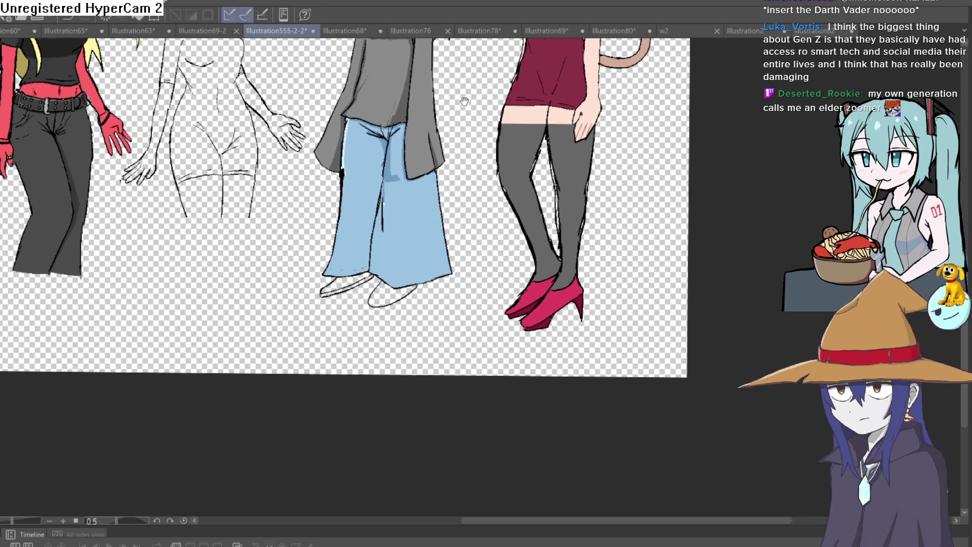
scroll(465, 103, up, 1)
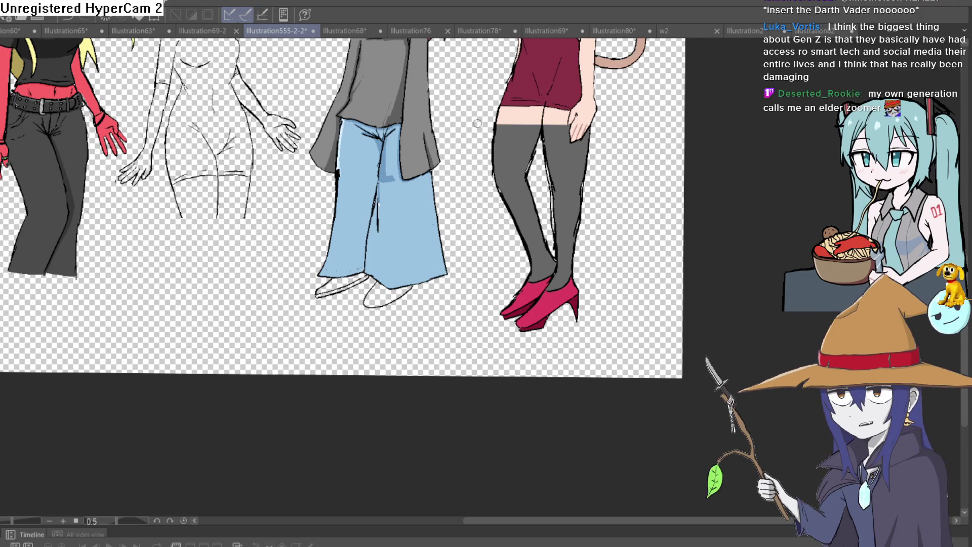
mouse_move(471, 130)
mouse_down()
mouse_move(483, 229)
mouse_move(468, 207)
mouse_move(463, 147)
mouse_move(462, 158)
mouse_move(456, 151)
mouse_move(471, 106)
mouse_up()
scroll(449, 157, up, 3)
Step: Draw the right sneaker's inner upper line and sole, then erase the extra middle stroke
scroll(332, 208, up, 4)
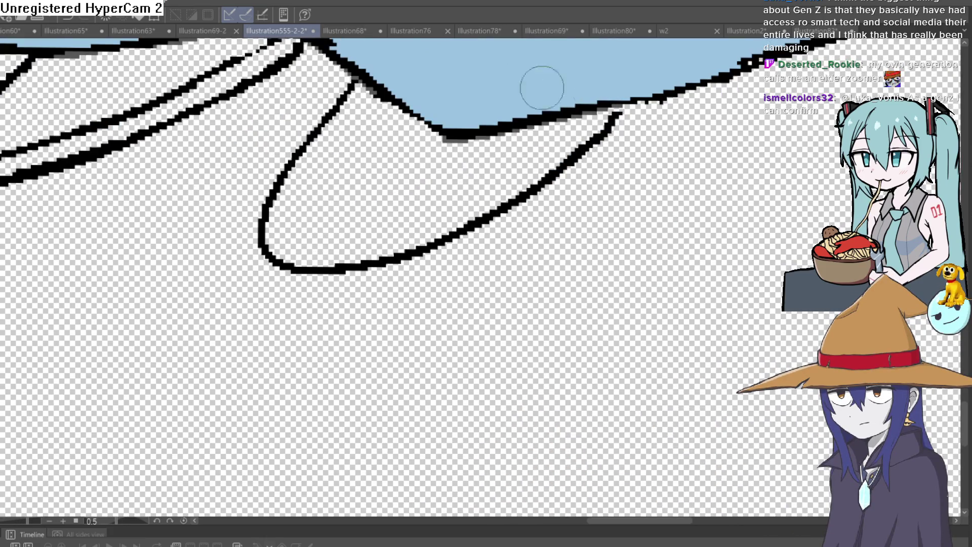
mouse_move(613, 110)
mouse_down()
mouse_move(524, 170)
mouse_move(357, 241)
mouse_move(326, 231)
mouse_move(262, 236)
mouse_up()
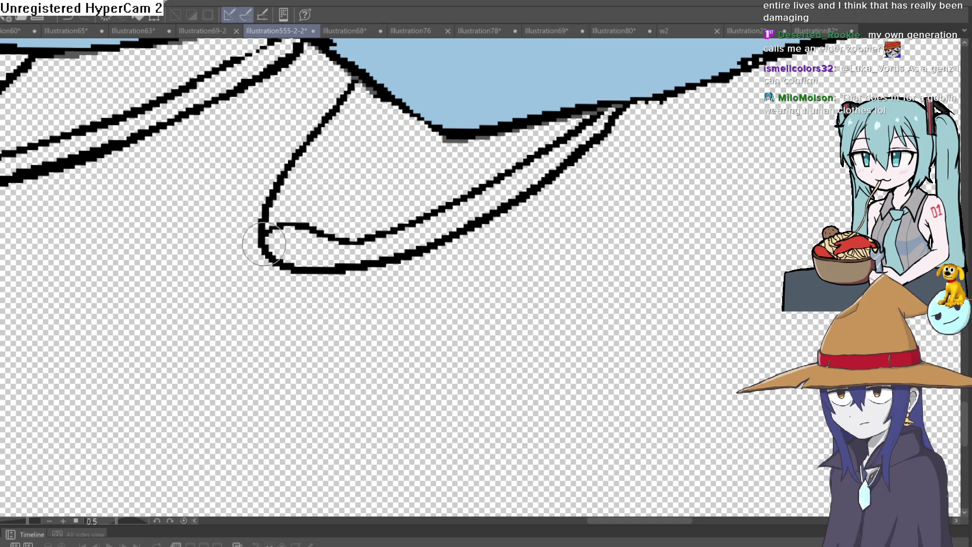
mouse_move(274, 271)
mouse_down()
mouse_move(412, 273)
mouse_move(568, 175)
mouse_up()
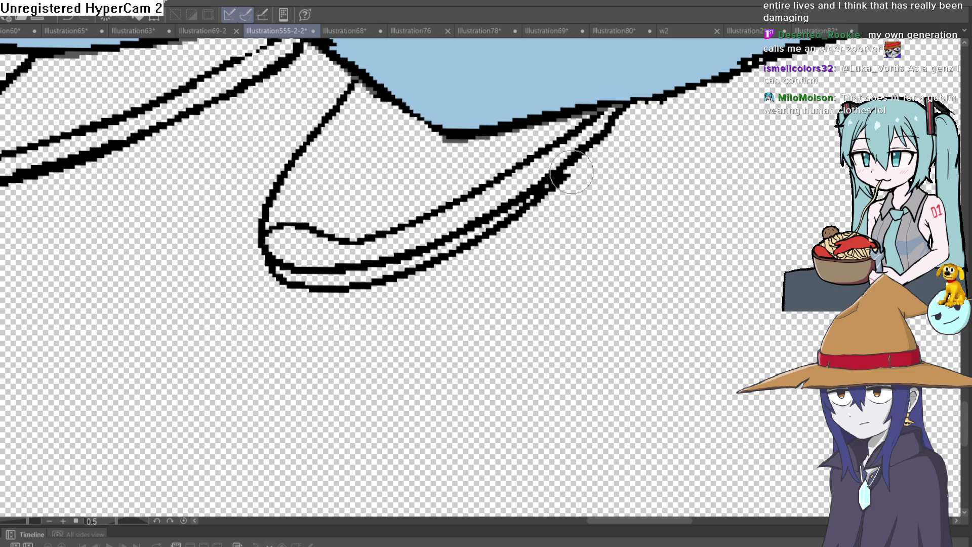
drag(642, 99, 635, 132)
drag(552, 175, 616, 119)
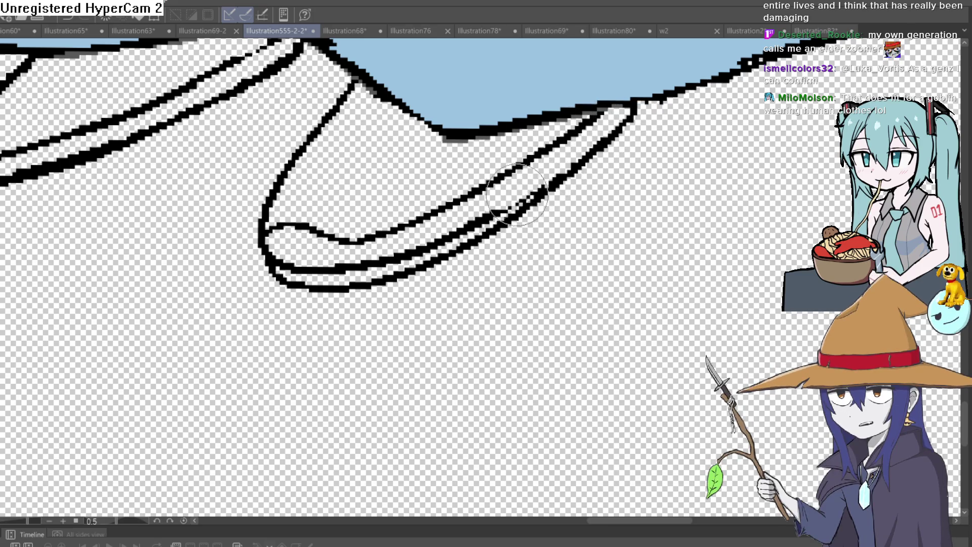
mouse_move(503, 209)
mouse_down()
mouse_move(348, 269)
mouse_move(284, 258)
mouse_up()
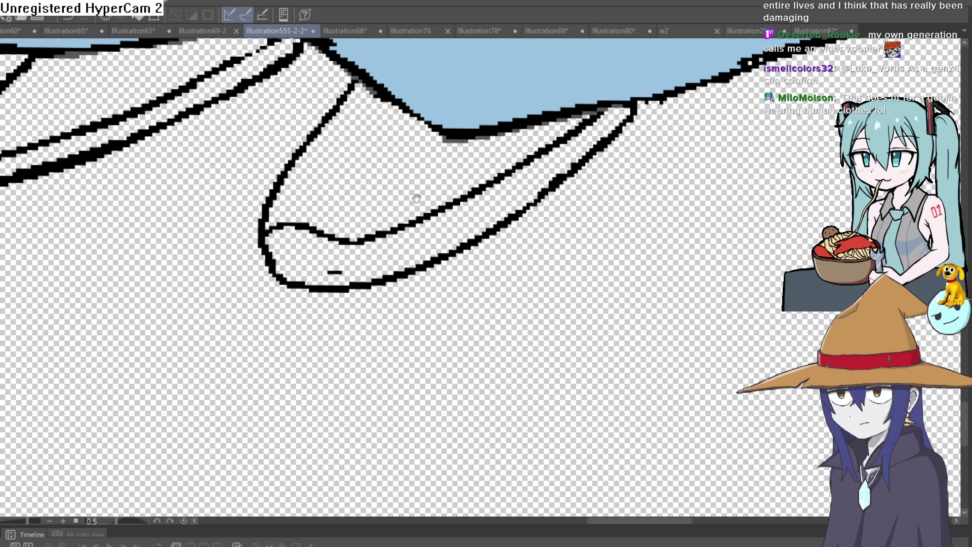
scroll(397, 201, down, 10)
mouse_move(507, 131)
mouse_down()
mouse_move(582, 122)
mouse_move(571, 110)
mouse_move(562, 122)
mouse_move(597, 43)
mouse_up()
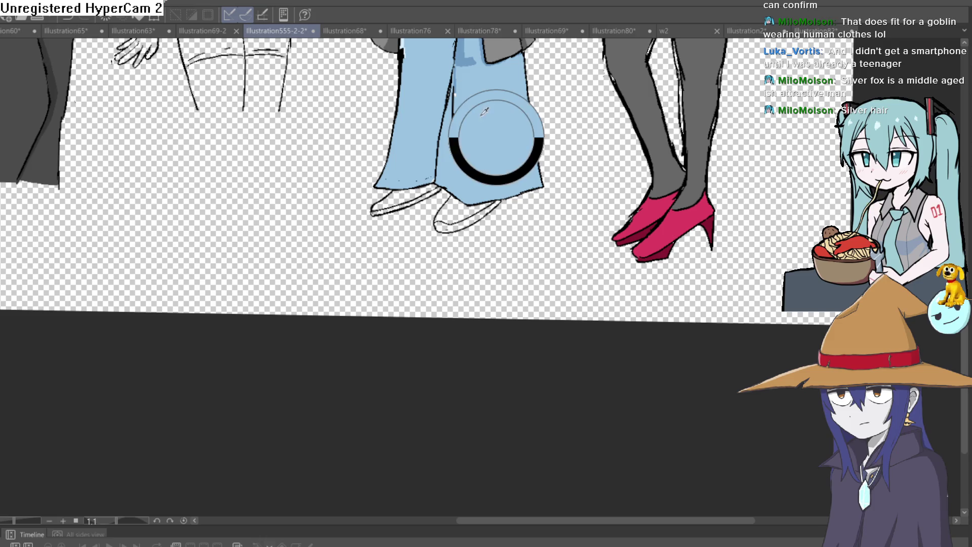
scroll(473, 96, up, 5)
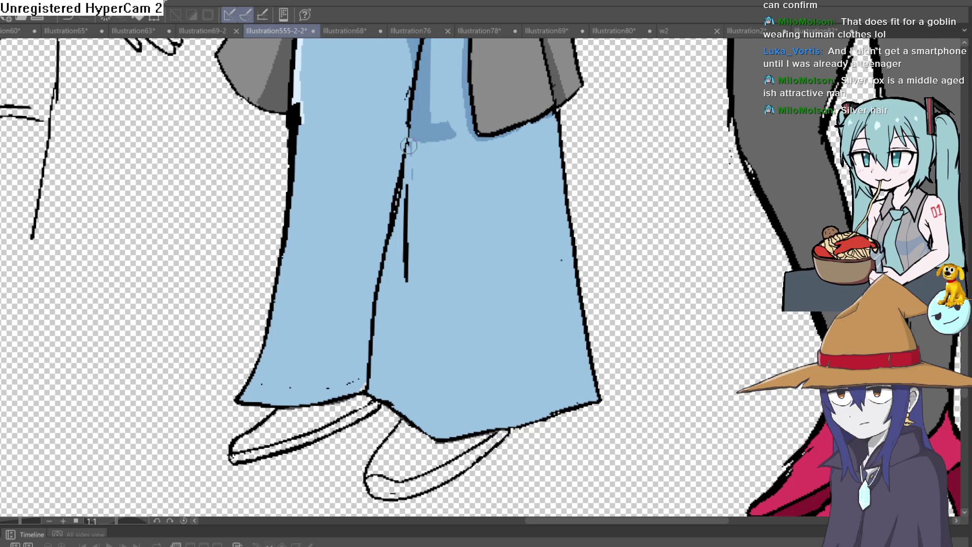
scroll(410, 161, down, 5)
scroll(428, 290, up, 3)
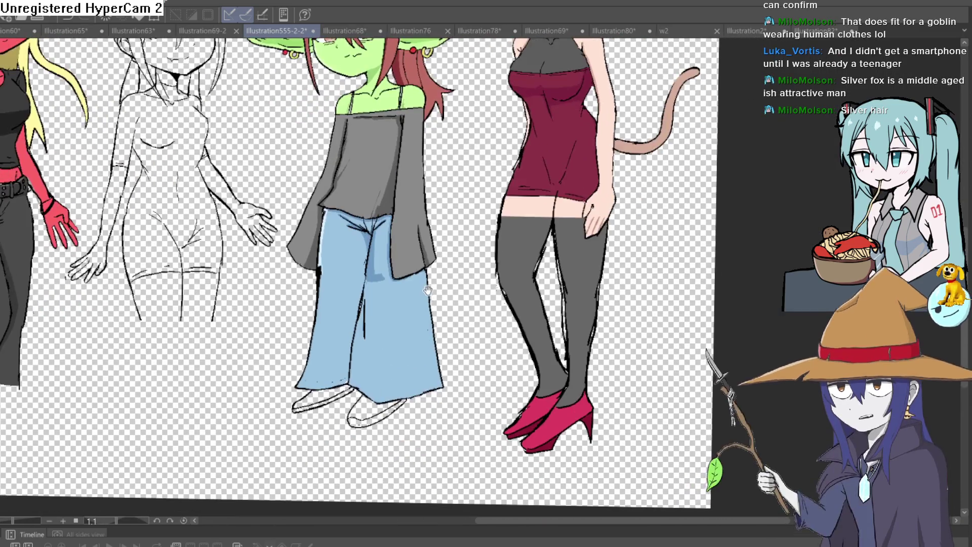
Step: Rotate the left sneaker clockwise, nudge it left under the hem, and add a light-blue toe touch
mouse_move(427, 290)
mouse_down()
mouse_move(426, 252)
mouse_move(440, 296)
mouse_move(446, 238)
mouse_move(458, 240)
mouse_up()
scroll(369, 353, up, 5)
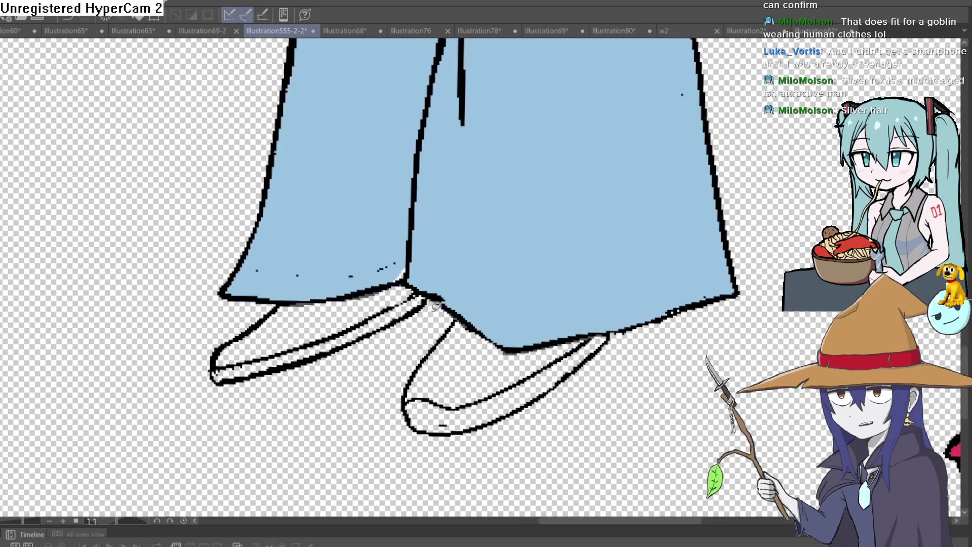
mouse_move(407, 282)
mouse_down()
mouse_move(258, 303)
mouse_move(213, 402)
mouse_move(433, 307)
mouse_up()
key(ctrl+t)
drag(504, 290, 509, 316)
mouse_move(433, 319)
mouse_down()
mouse_move(390, 349)
mouse_move(378, 350)
mouse_move(381, 331)
mouse_up()
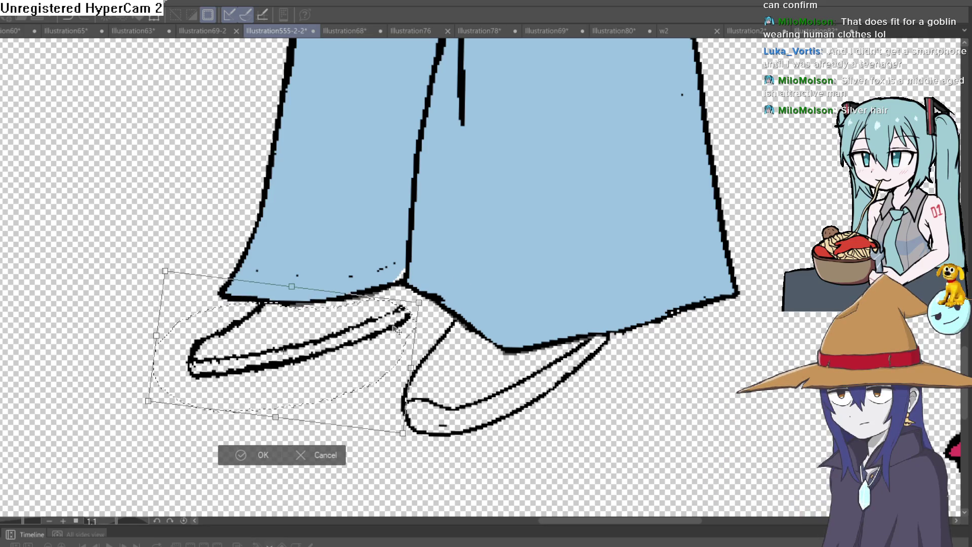
click(253, 455)
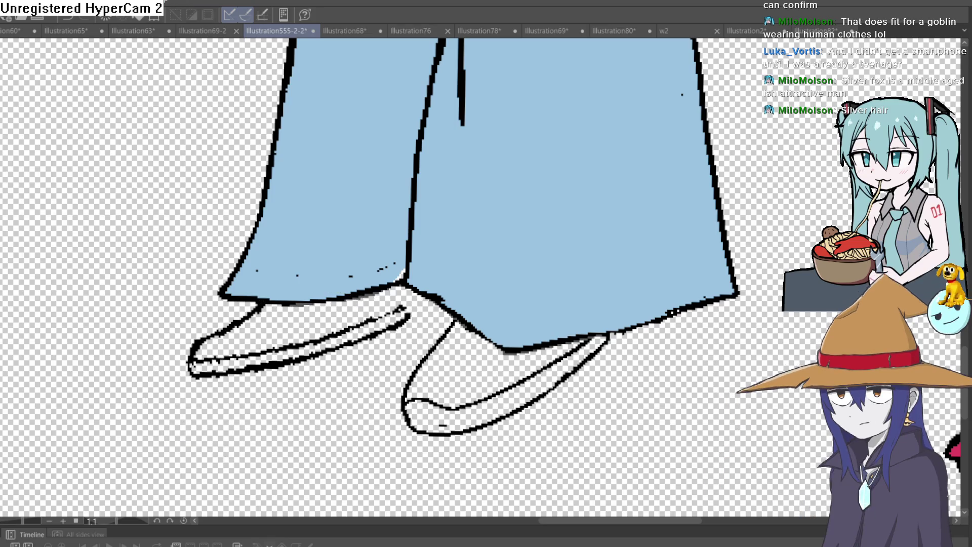
click(210, 383)
drag(193, 398, 182, 350)
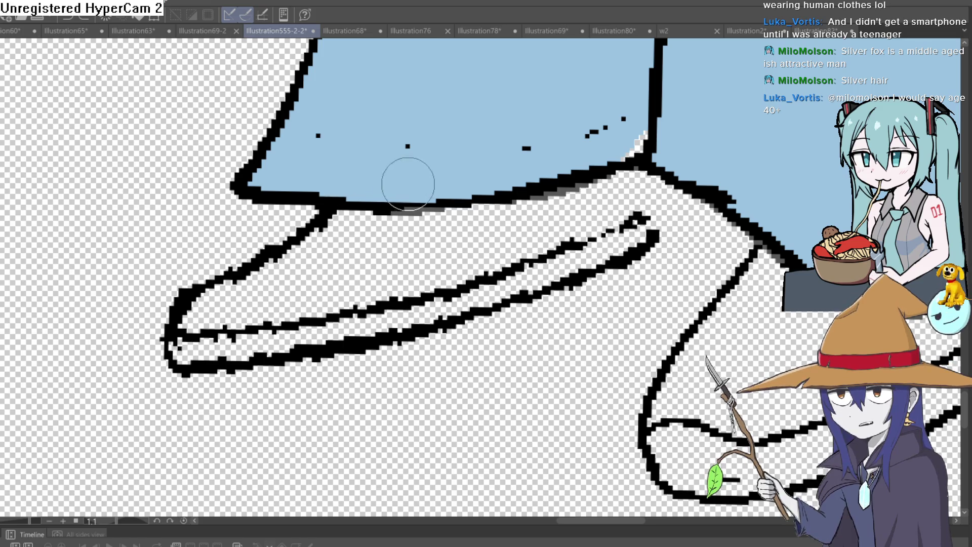
Step: Ink a new left-sneaker sole line, erase its old inner line, and close the toe outline gap
scroll(404, 184, down, 3)
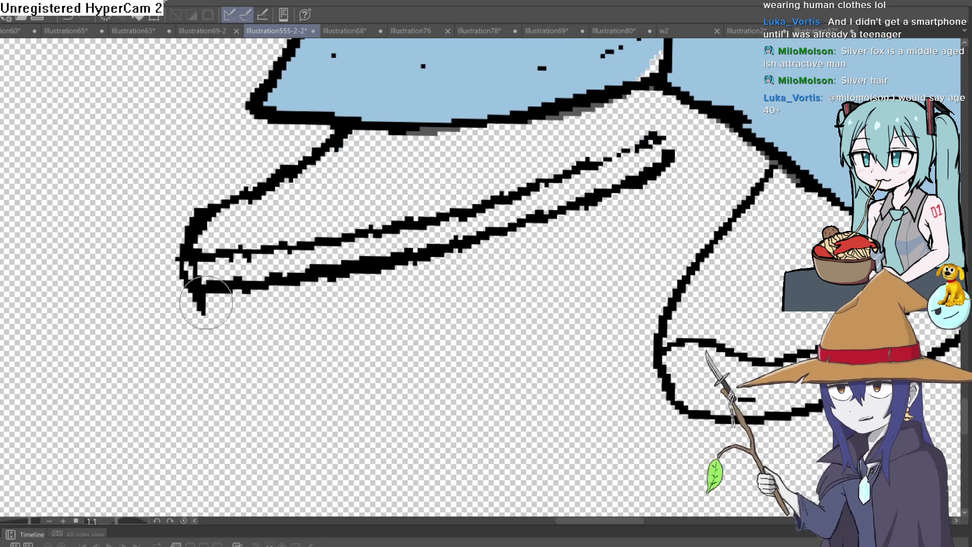
mouse_move(206, 302)
mouse_down()
mouse_move(266, 302)
mouse_move(638, 187)
mouse_move(681, 158)
mouse_move(651, 140)
mouse_up()
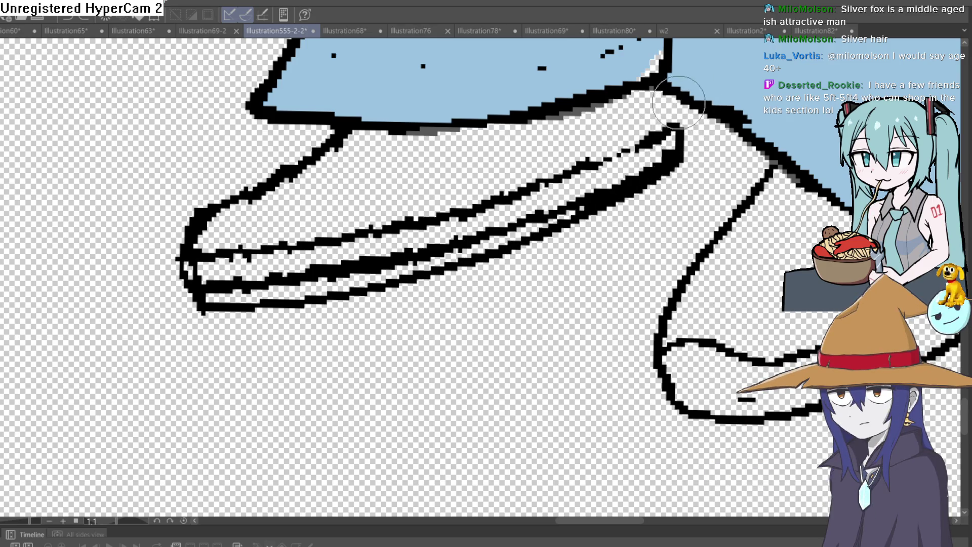
mouse_move(671, 141)
mouse_down()
mouse_move(385, 238)
mouse_move(208, 273)
mouse_move(296, 281)
mouse_move(341, 269)
mouse_up()
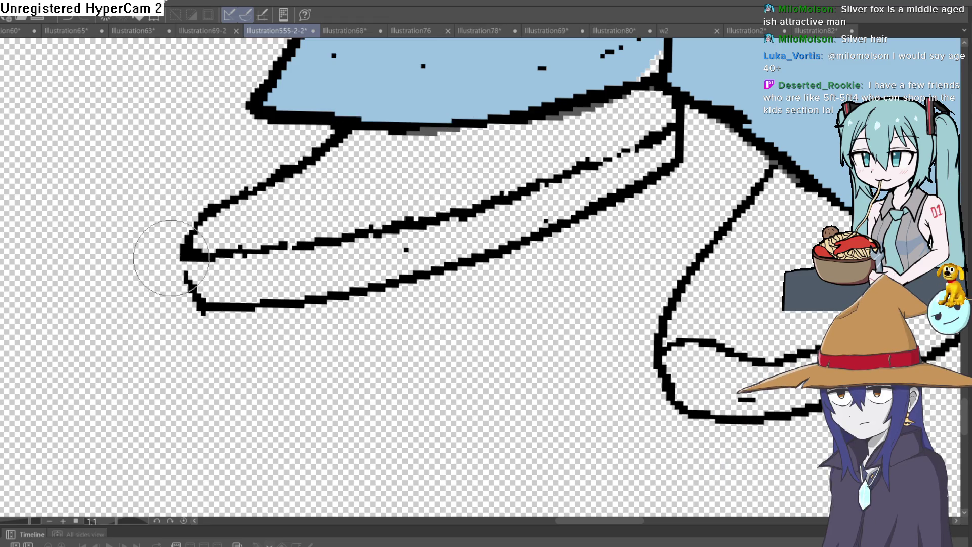
drag(184, 258, 195, 298)
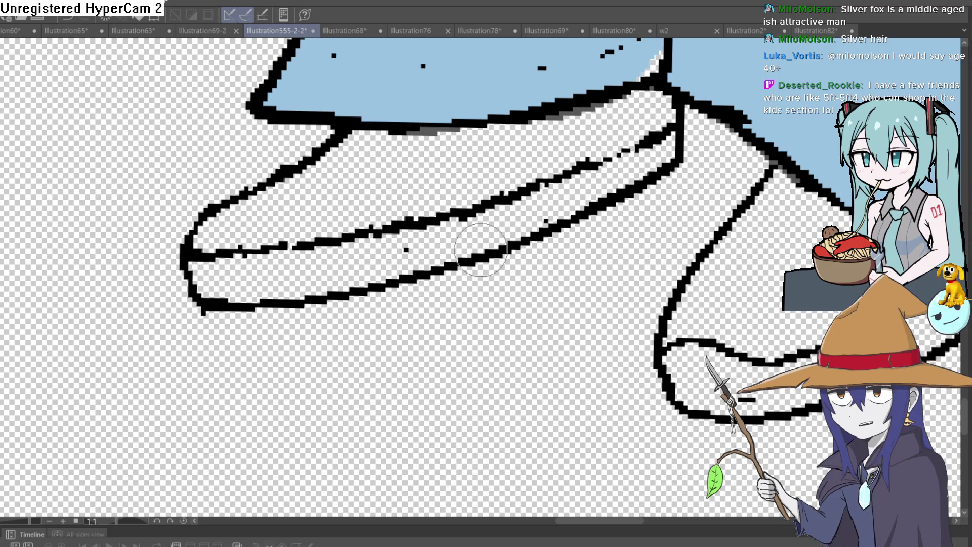
scroll(464, 250, down, 10)
scroll(513, 334, up, 4)
drag(512, 334, 489, 274)
scroll(489, 273, up, 5)
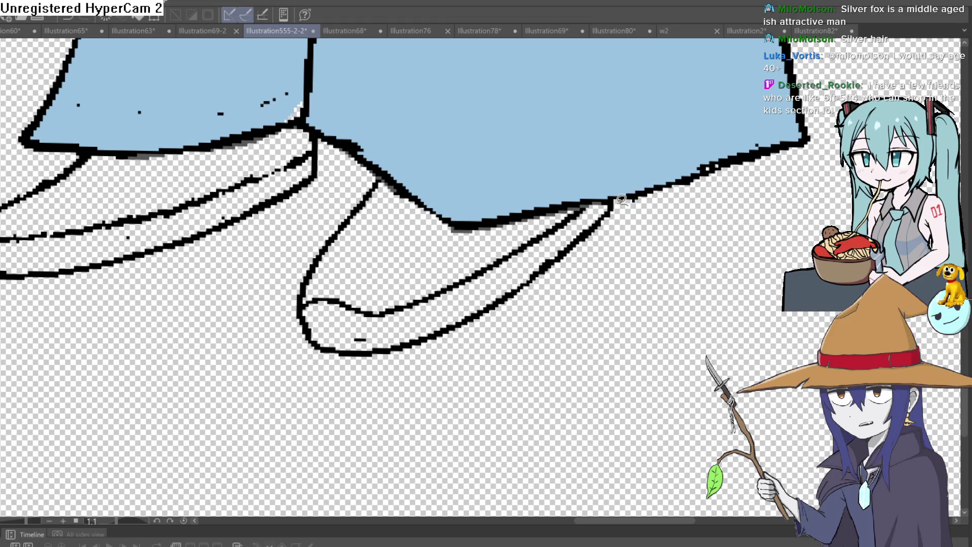
Step: Shift the right sneaker up and to the right with a slight tilt
mouse_move(628, 204)
mouse_down()
mouse_move(448, 234)
mouse_move(374, 172)
mouse_up()
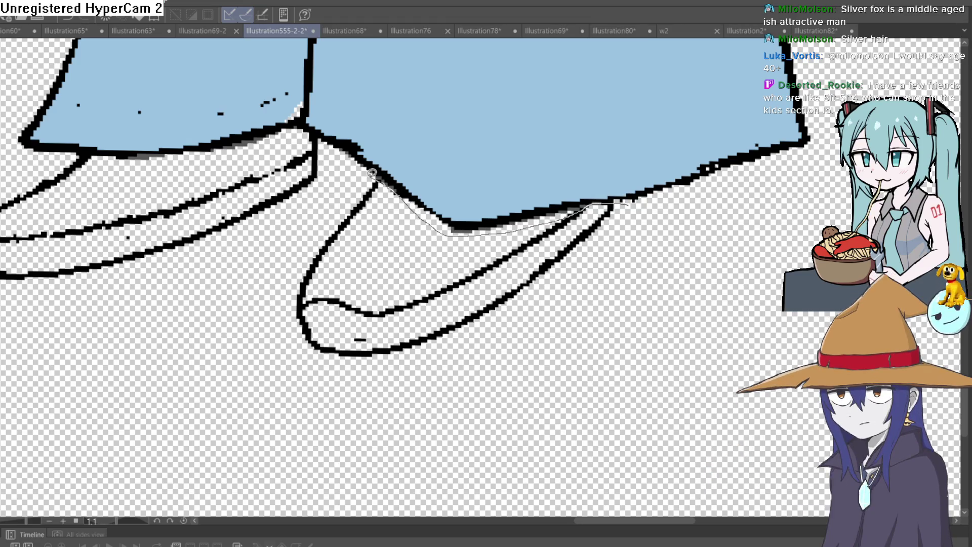
drag(374, 384, 622, 195)
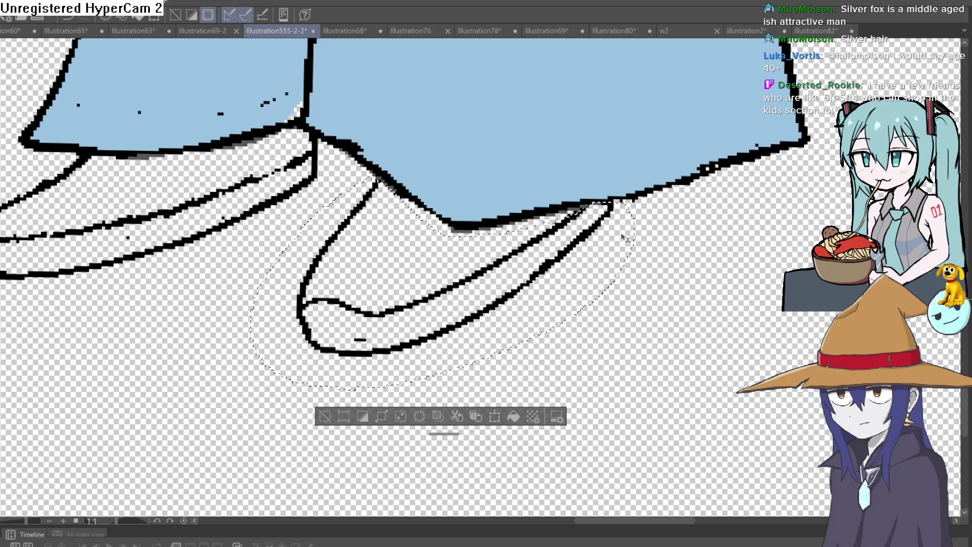
key(ctrl+t)
mouse_move(625, 238)
mouse_down()
mouse_move(615, 253)
mouse_move(659, 239)
mouse_move(661, 263)
mouse_move(672, 234)
mouse_up()
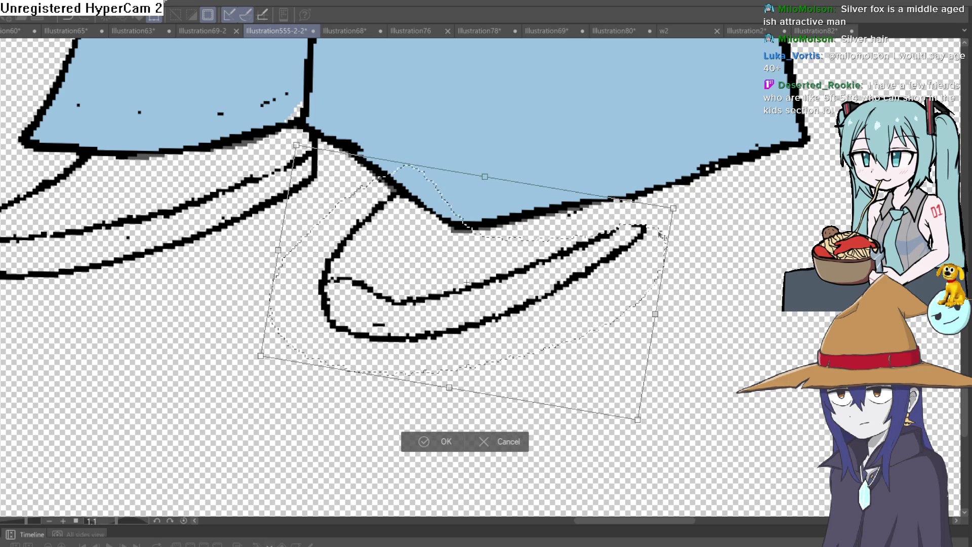
click(435, 441)
Step: Deselect and erase the leftover inner toe line on the right sneaker
click(368, 368)
mouse_move(377, 300)
mouse_down()
mouse_move(387, 304)
mouse_move(350, 278)
mouse_move(405, 288)
mouse_up()
drag(582, 167, 579, 139)
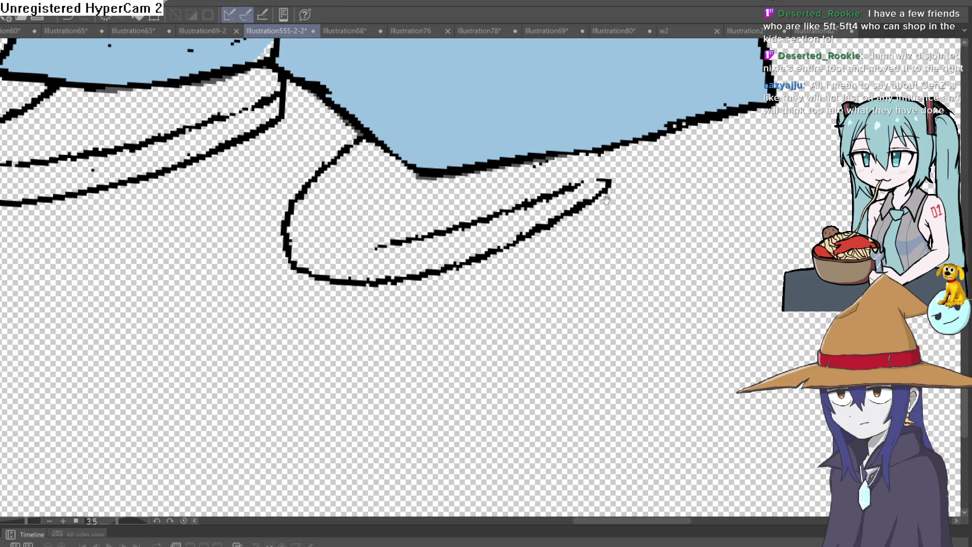
Step: Extend the right sneaker's inner sole line toward the toe and thicken its bottom sole line
drag(610, 194, 634, 163)
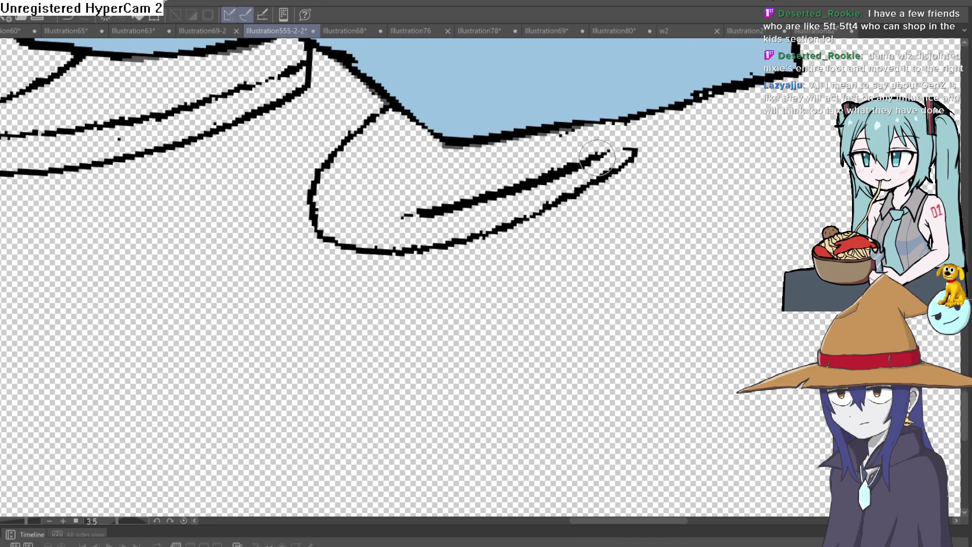
drag(636, 155, 694, 101)
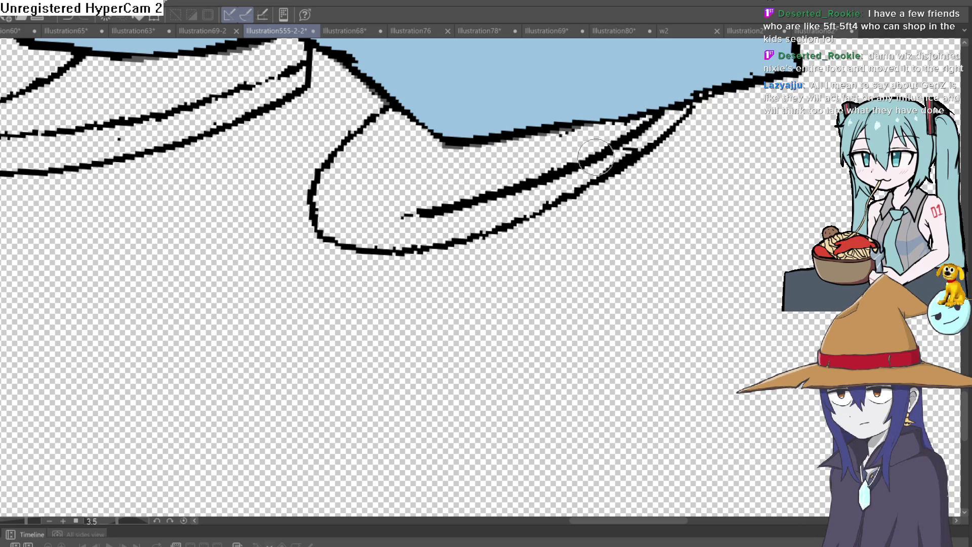
drag(327, 206, 439, 207)
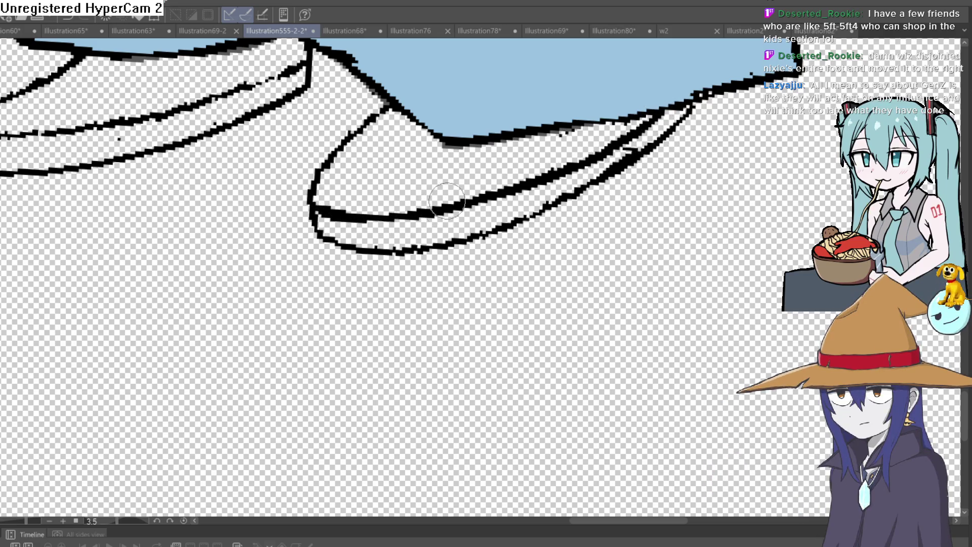
Step: Lasso around the goblin's right sneaker, discarding a stray selection at the hem
mouse_move(668, 83)
mouse_down()
mouse_move(636, 246)
mouse_move(575, 408)
mouse_move(471, 321)
mouse_move(486, 207)
mouse_move(516, 104)
mouse_move(539, 69)
mouse_up()
mouse_move(459, 195)
mouse_down()
mouse_move(559, 234)
mouse_move(614, 100)
mouse_move(698, 66)
mouse_up()
scroll(553, 253, up, 3)
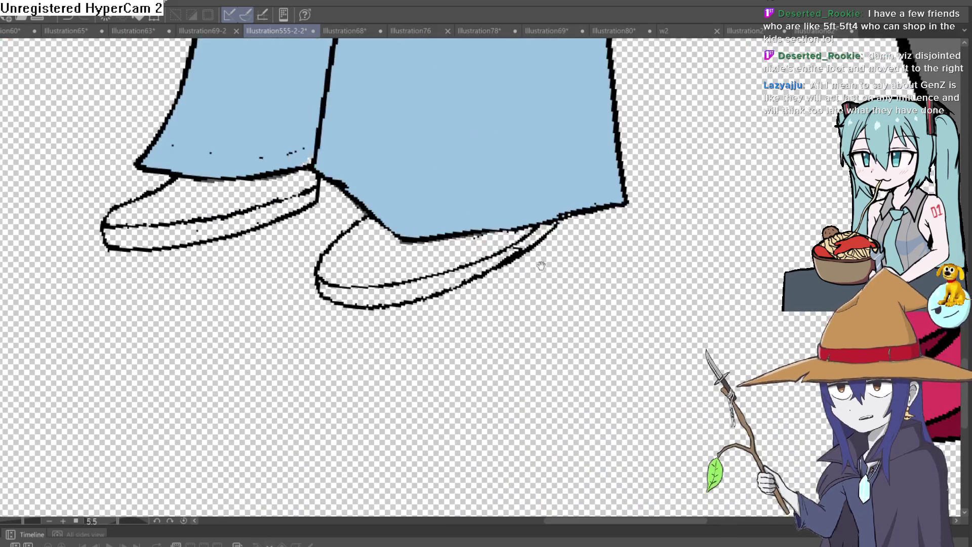
drag(553, 334, 553, 142)
scroll(553, 140, up, 2)
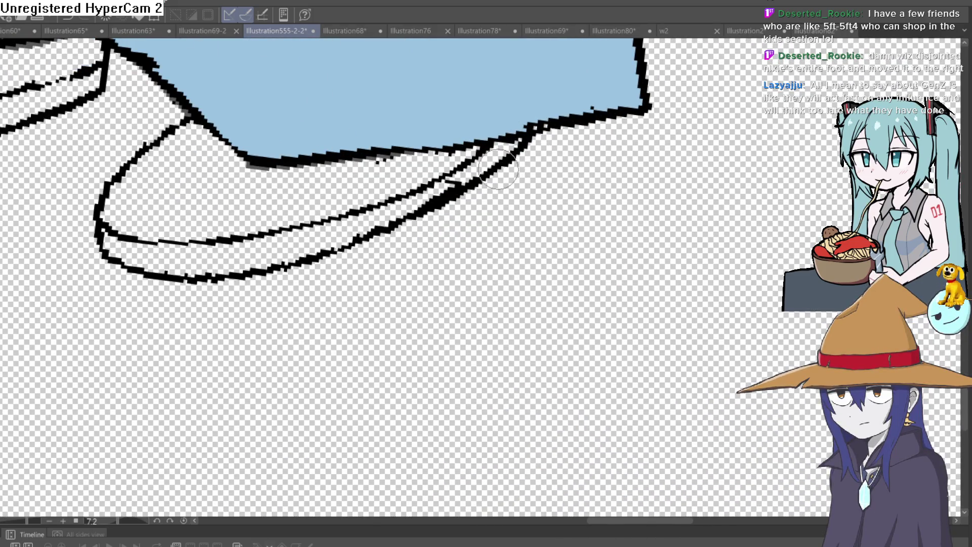
scroll(478, 172, down, 2)
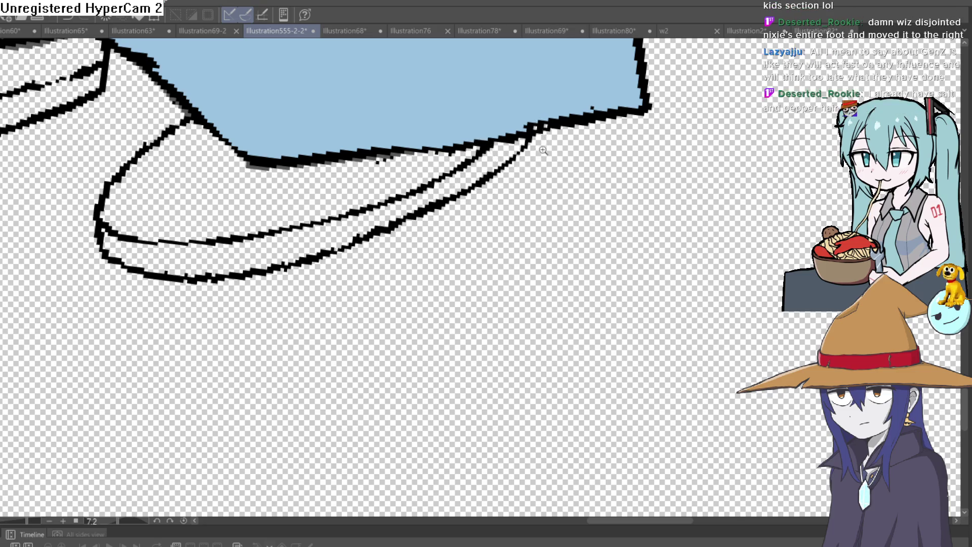
scroll(570, 200, down, 3)
scroll(570, 200, down, 1)
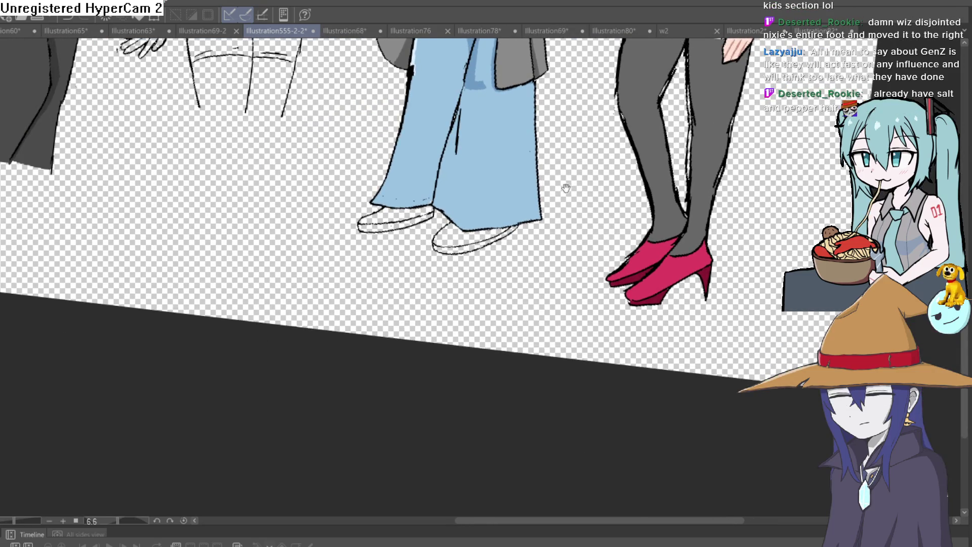
drag(566, 189, 557, 191)
scroll(486, 227, up, 5)
drag(476, 191, 542, 202)
click(434, 224)
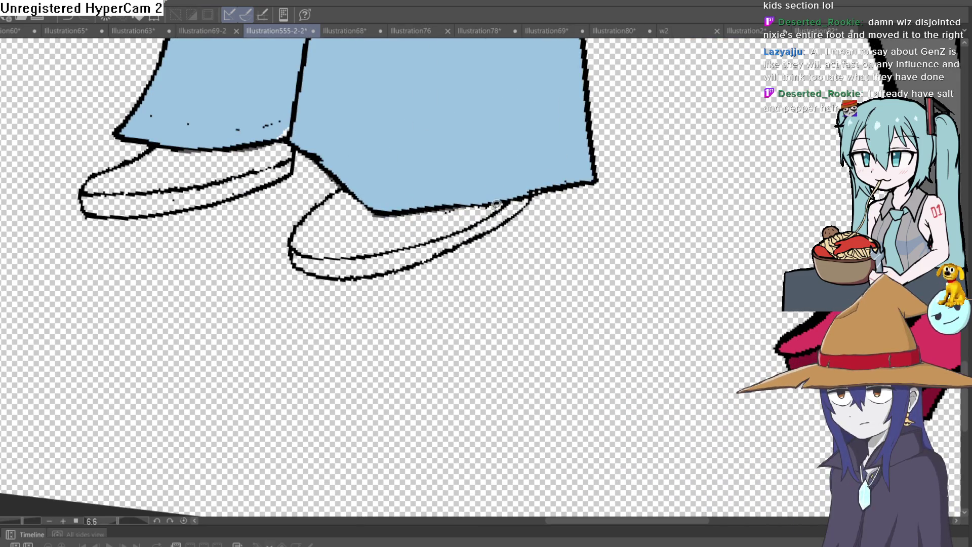
mouse_move(525, 189)
mouse_down()
mouse_move(466, 163)
mouse_move(259, 269)
mouse_move(544, 195)
mouse_up()
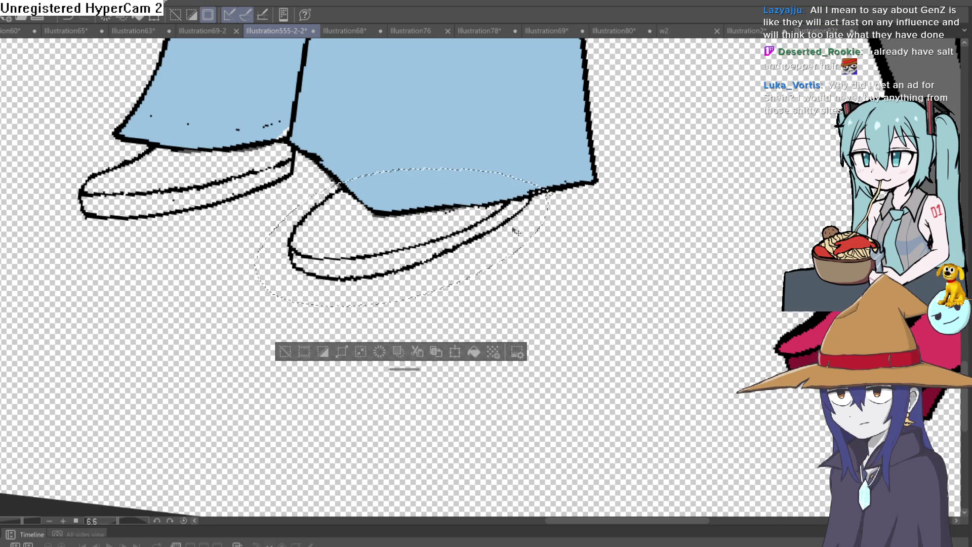
Step: Move the old right-shoe lines down and right below the jeans, then lasso the left shoe
key(ctrl+t)
mouse_move(386, 306)
mouse_down()
mouse_move(399, 443)
mouse_move(449, 498)
mouse_up()
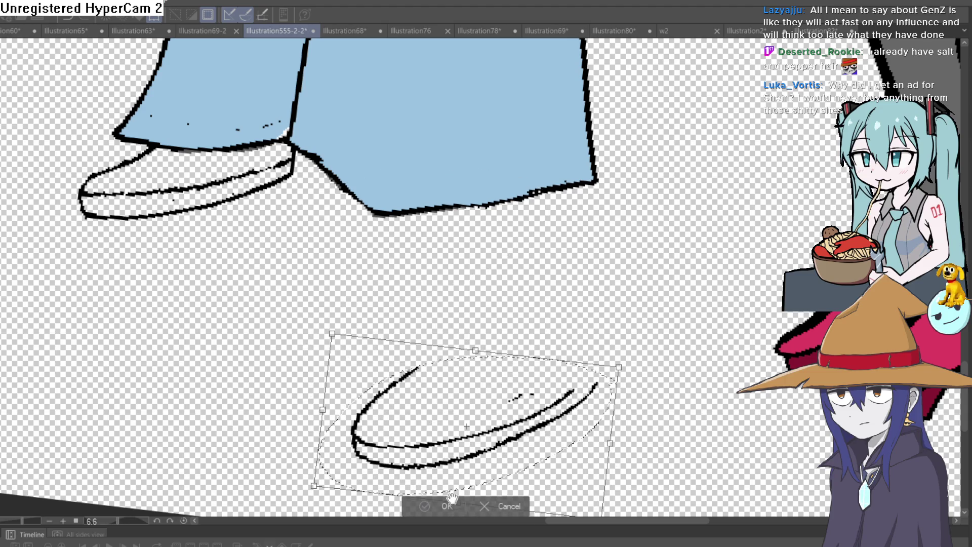
click(449, 498)
mouse_move(308, 203)
mouse_down()
mouse_move(137, 131)
mouse_move(101, 228)
mouse_move(322, 148)
mouse_up()
mouse_move(253, 187)
mouse_down()
mouse_move(322, 242)
mouse_move(403, 253)
mouse_move(248, 195)
mouse_up()
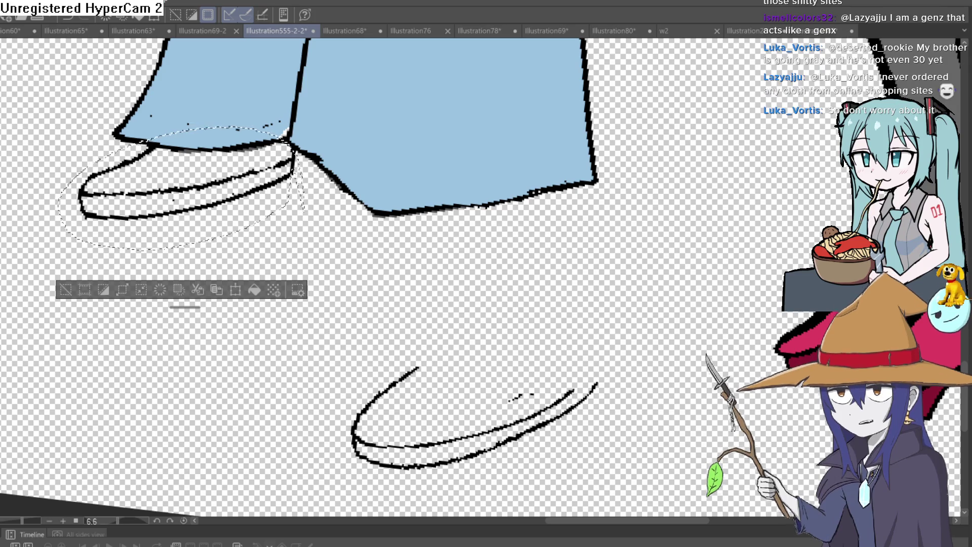
scroll(673, 129, down, 5)
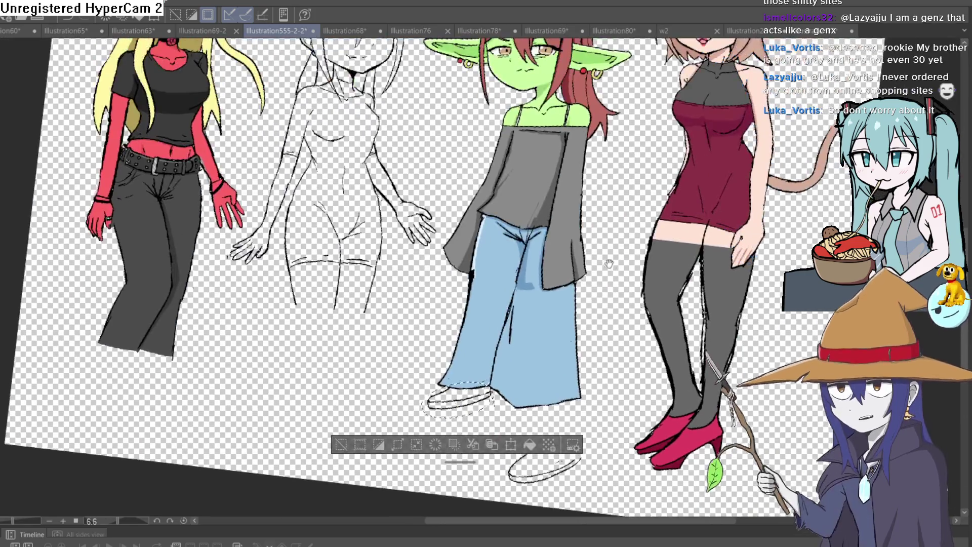
mouse_move(608, 263)
mouse_down()
mouse_move(623, 200)
mouse_move(617, 150)
mouse_move(620, 158)
mouse_up()
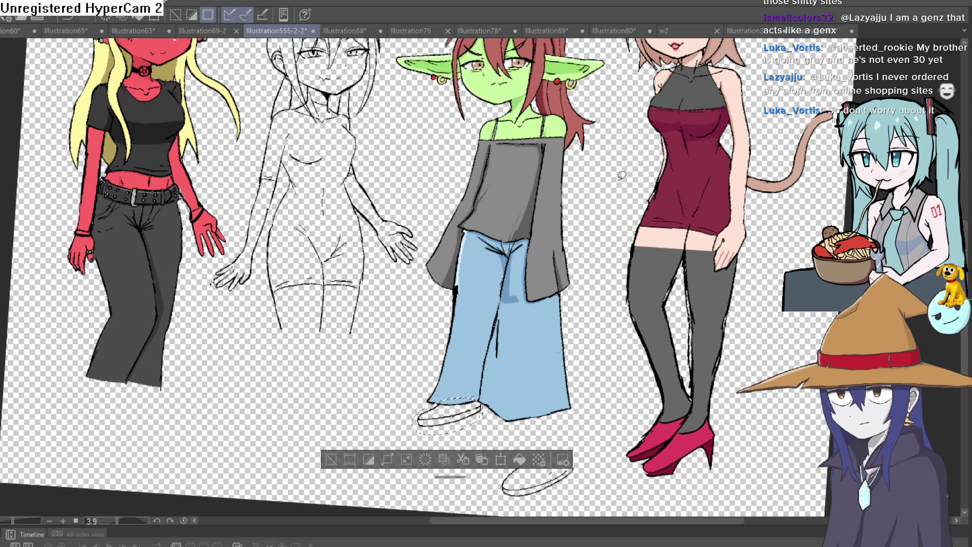
scroll(607, 222, up, 3)
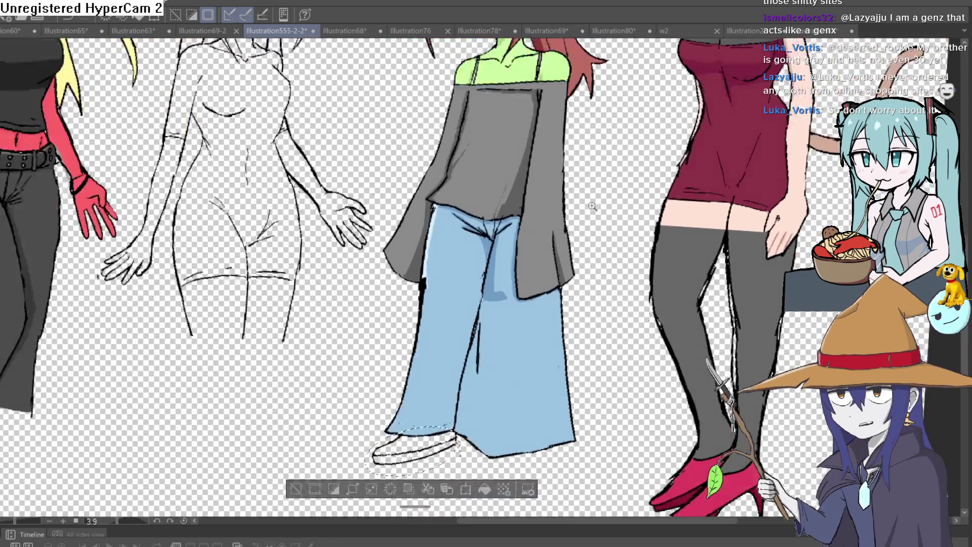
scroll(592, 206, up, 2)
scroll(592, 207, down, 3)
mouse_move(592, 206)
mouse_down()
mouse_move(581, 228)
mouse_move(594, 188)
mouse_up()
scroll(581, 223, down, 3)
scroll(594, 187, down, 2)
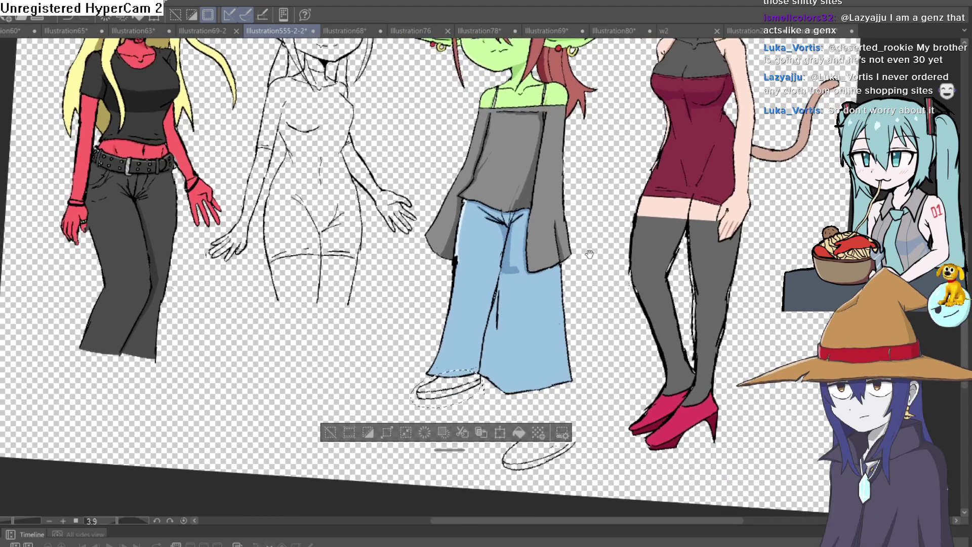
scroll(598, 217, up, 2)
scroll(598, 217, down, 2)
scroll(587, 165, up, 4)
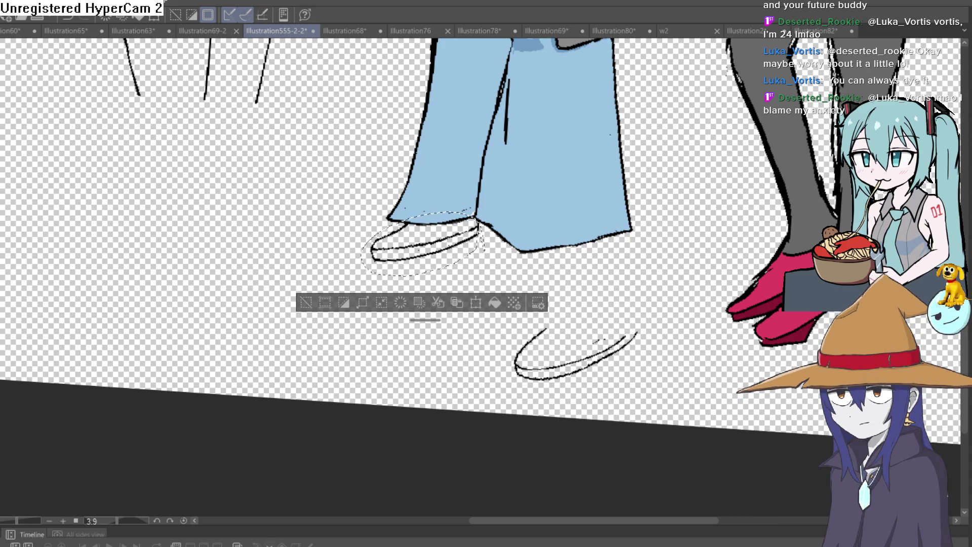
Step: Clear the left-shoe selection and toggle undo/redo to compare the recent shoe and jeans edits
click(305, 302)
scroll(428, 309, right, 3)
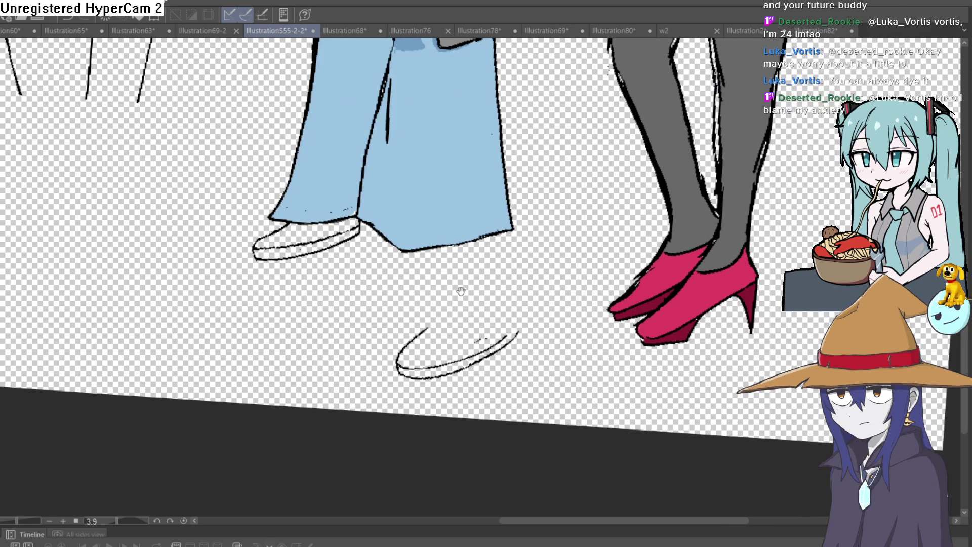
key(ctrl+z)
key(ctrl+y)
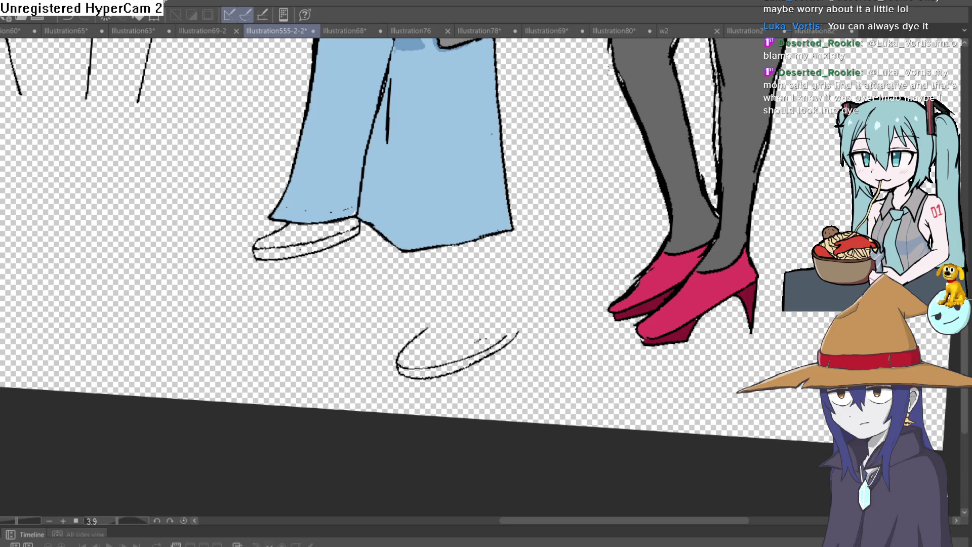
key(ctrl+z)
key(ctrl+y)
key(ctrl+z)
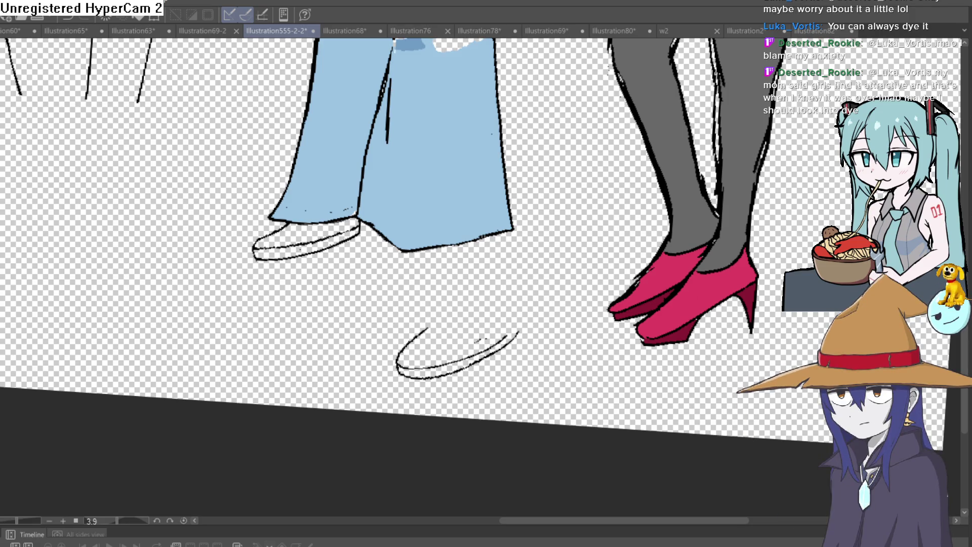
key(ctrl+y)
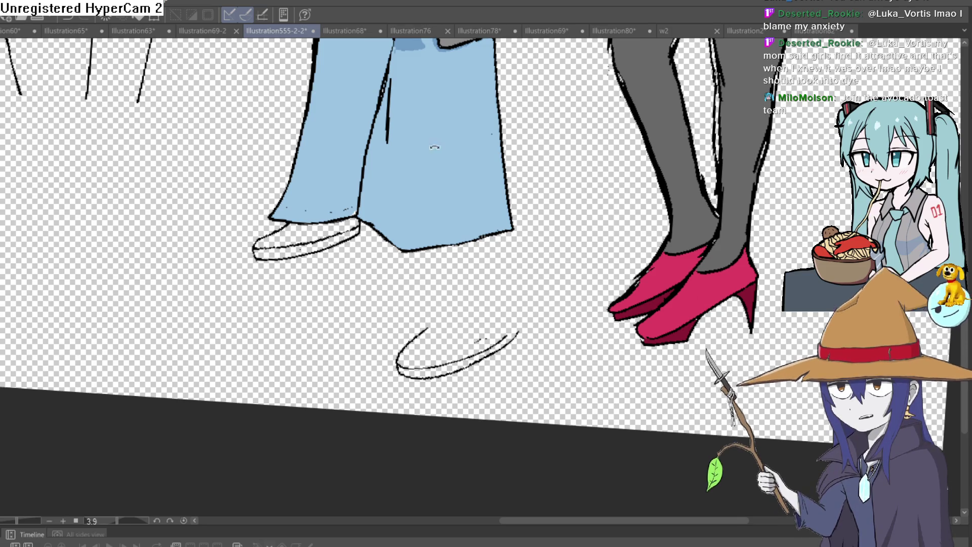
Step: Rotate the canvas back upright and zoom out to show all four girls
drag(354, 253, 324, 279)
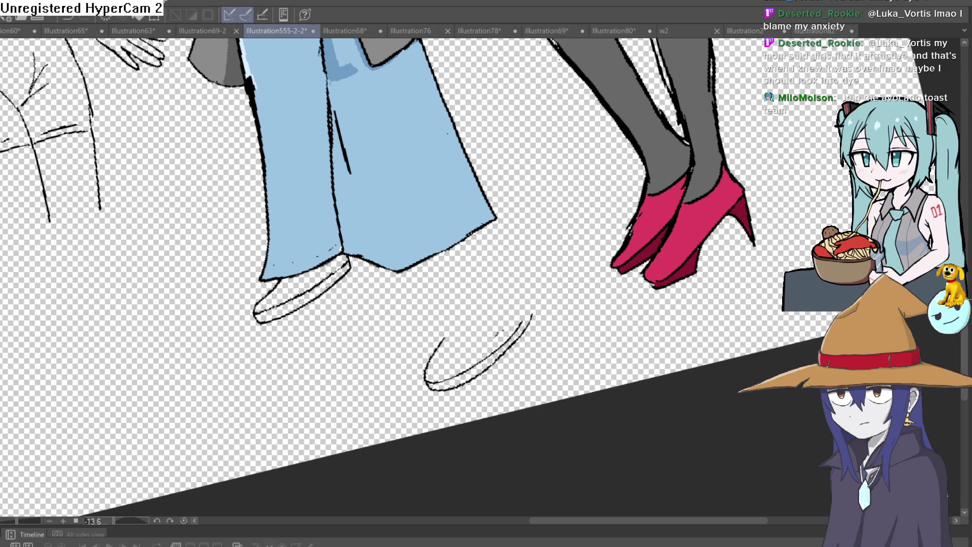
mouse_move(729, 182)
mouse_down()
mouse_move(743, 318)
mouse_move(760, 150)
mouse_up()
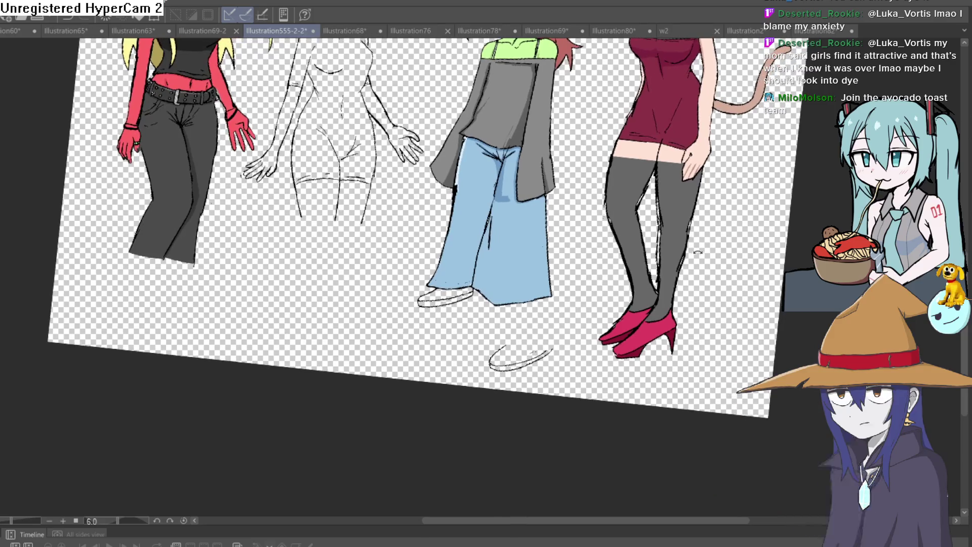
scroll(605, 285, down, 5)
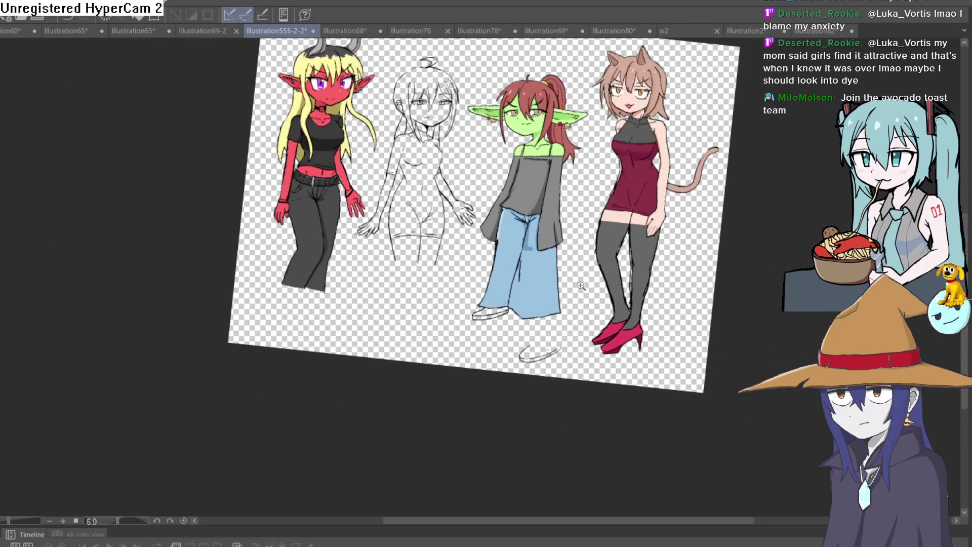
drag(605, 285, 594, 239)
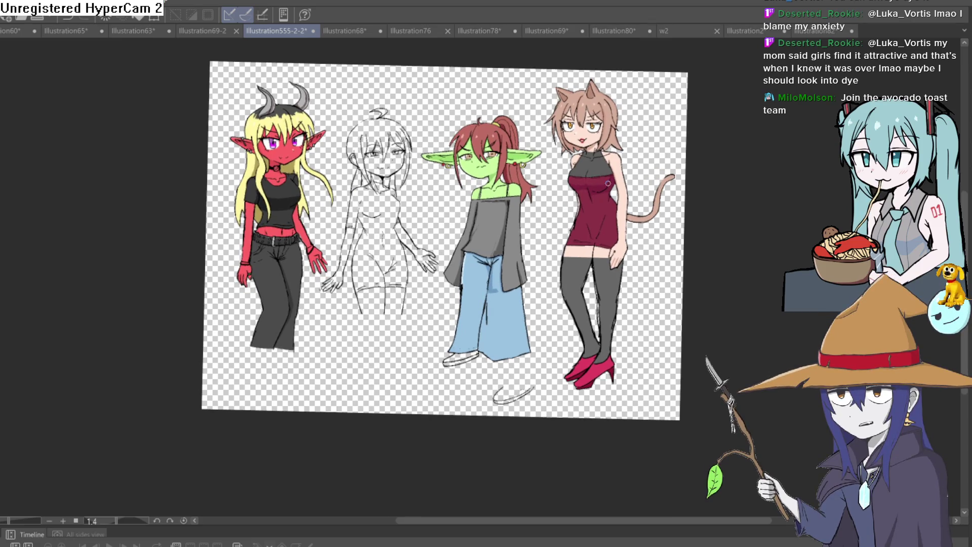
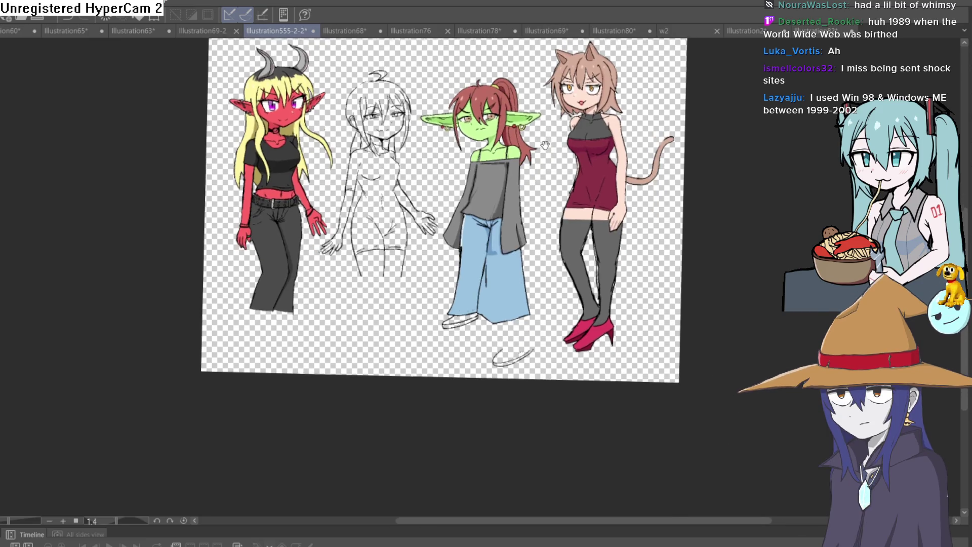
Step: Zoom in and pan down to the goblin girl's blue pant legs and shoe outlines
scroll(563, 291, up, 5)
drag(564, 291, 455, 48)
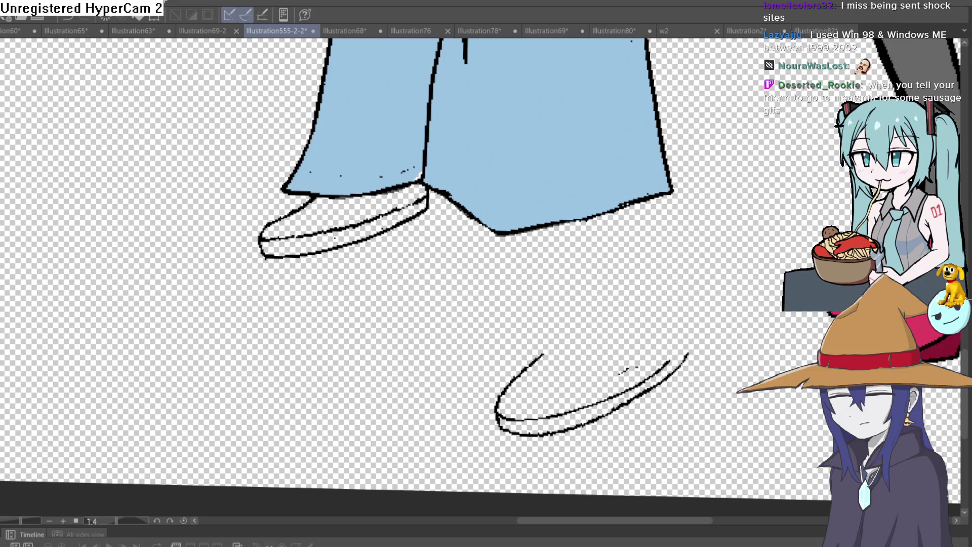
Step: Zoom out and recentre the canvas so all four characters are visible
scroll(483, 261, down, 5)
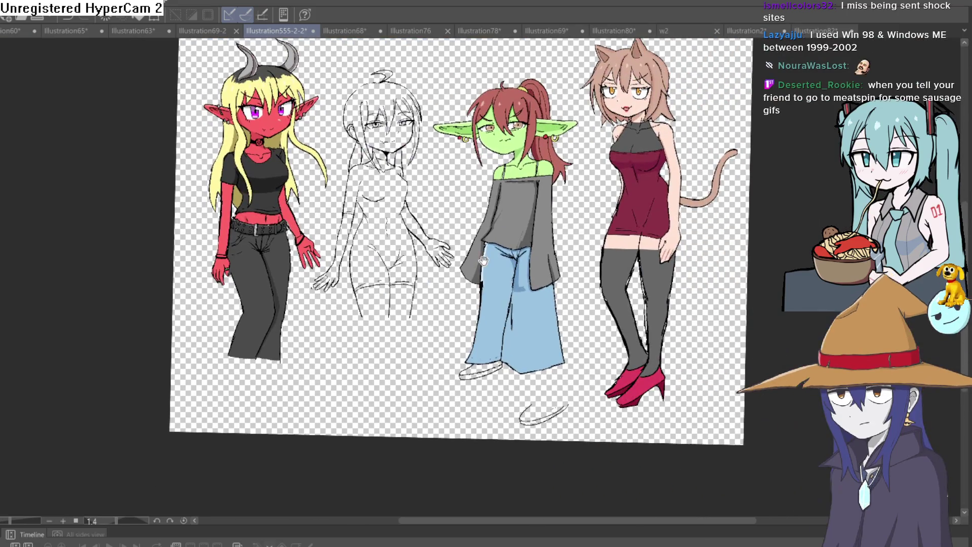
drag(484, 261, 435, 274)
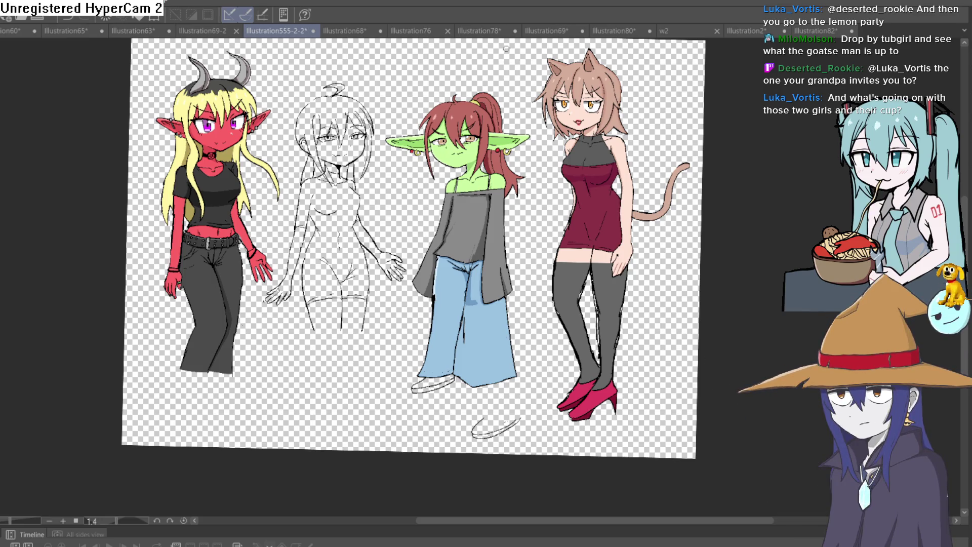
scroll(526, 183, down, 3)
Step: Zoom back in on the goblin's pant hems and lasso the upper shoe drawing
scroll(523, 190, up, 6)
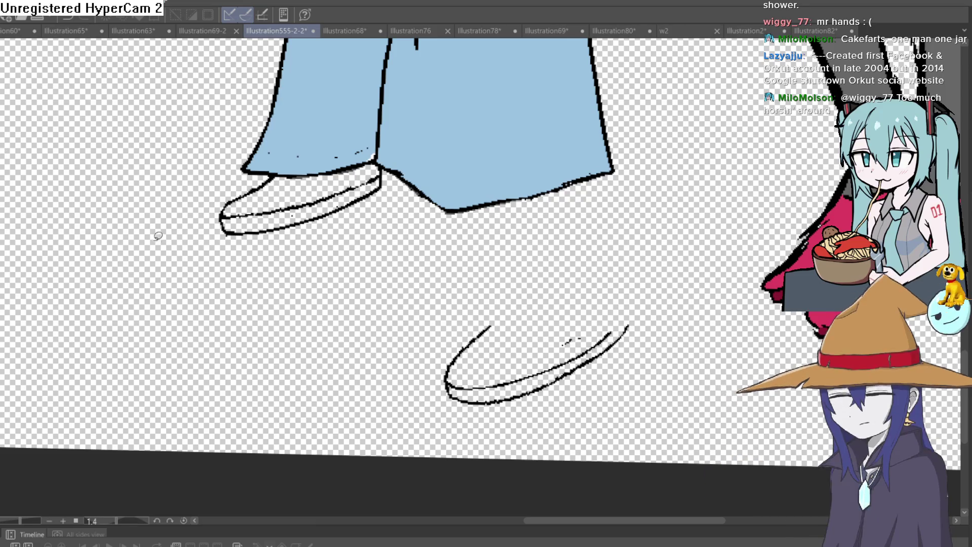
mouse_move(389, 192)
mouse_down()
mouse_move(374, 162)
mouse_move(293, 171)
mouse_move(210, 207)
mouse_move(372, 228)
mouse_move(400, 179)
mouse_up()
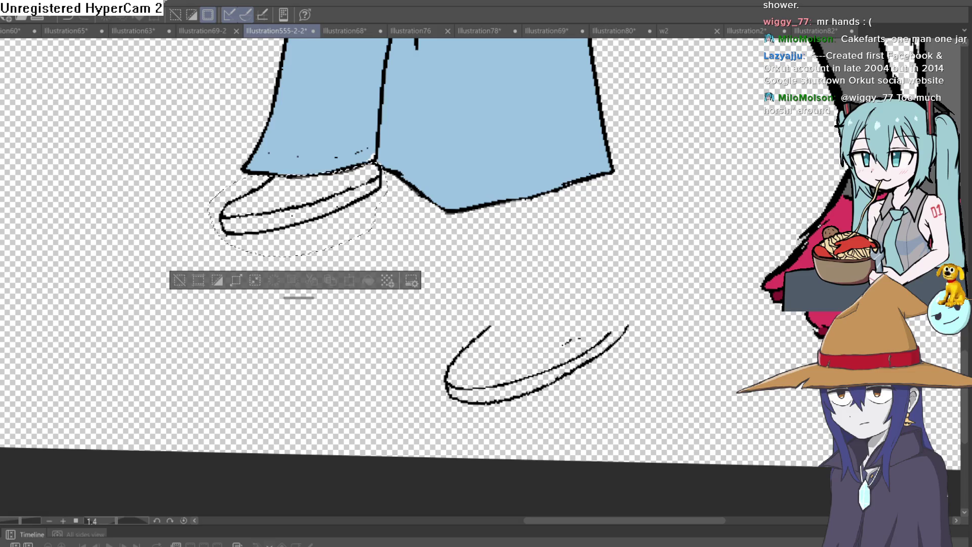
Step: Step back and forth through undo and redo on the recent shoe line edits
key(ctrl+z)
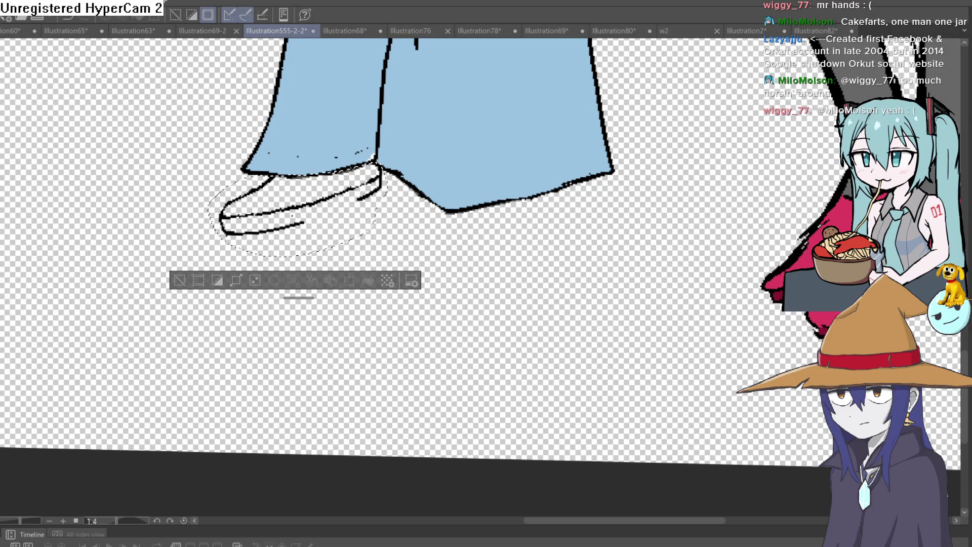
key(ctrl+y)
key(ctrl+z)
key(ctrl+y)
key(ctrl+z)
key(ctrl+y)
key(ctrl+z)
key(ctrl+y)
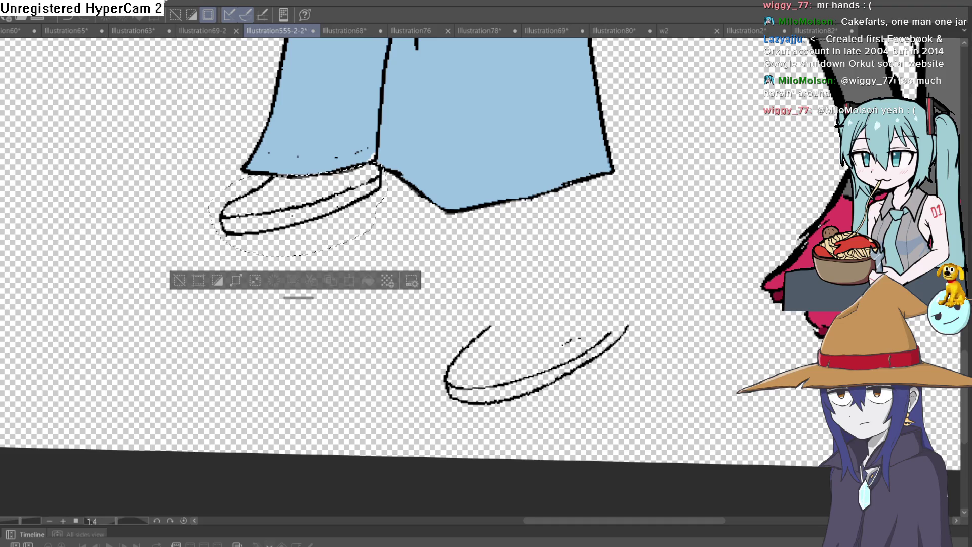
key(ctrl+z)
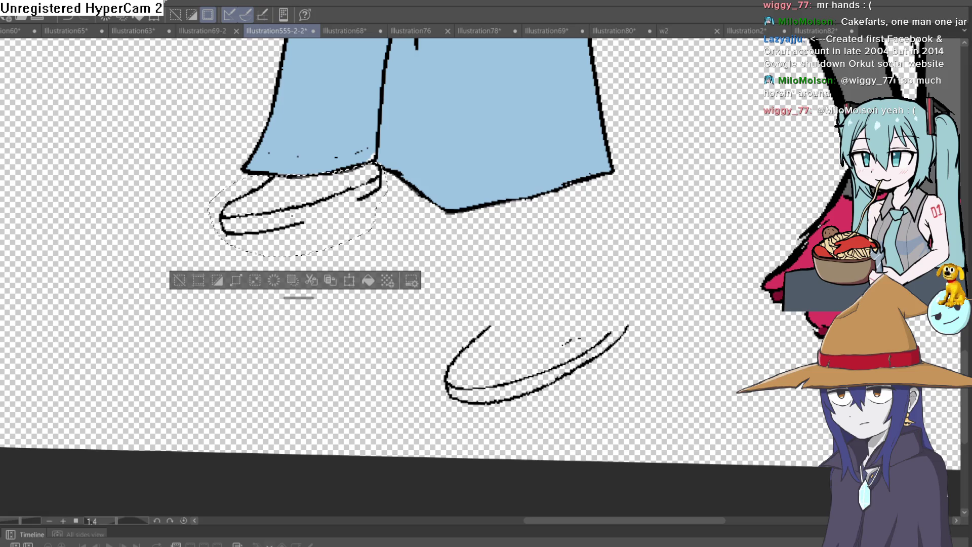
Step: Delete the lassoed upper shoe, deselect, and zoom back out
key(Delete)
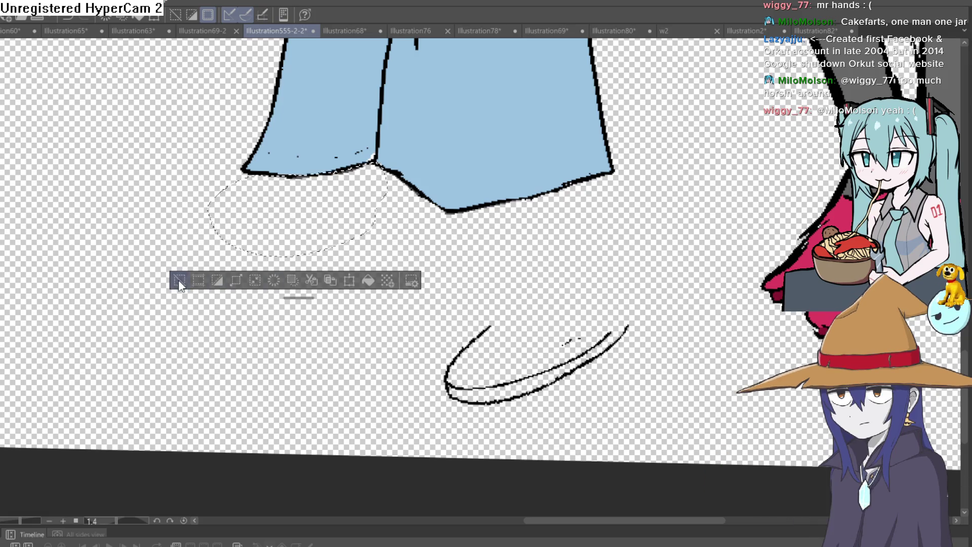
key(ctrl+d)
scroll(610, 292, up, 5)
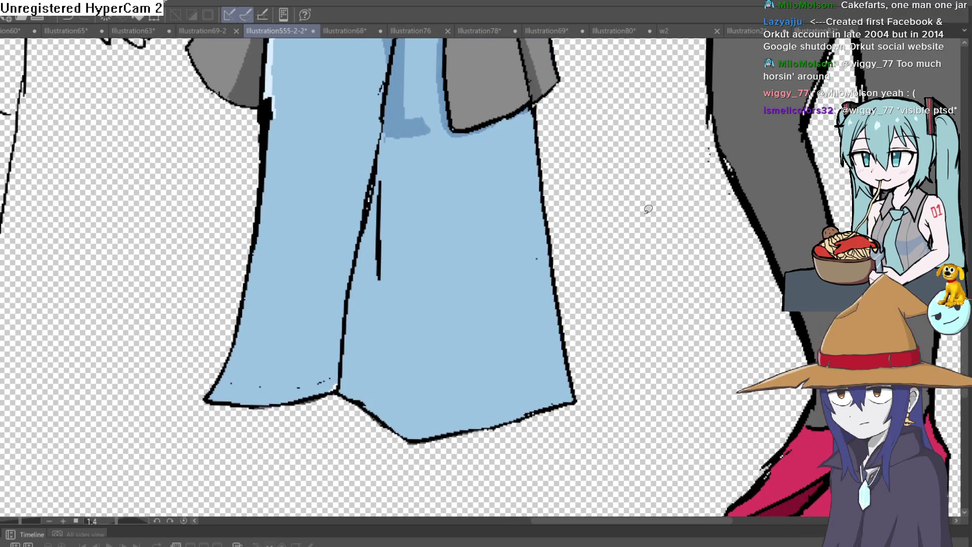
scroll(608, 283, down, 5)
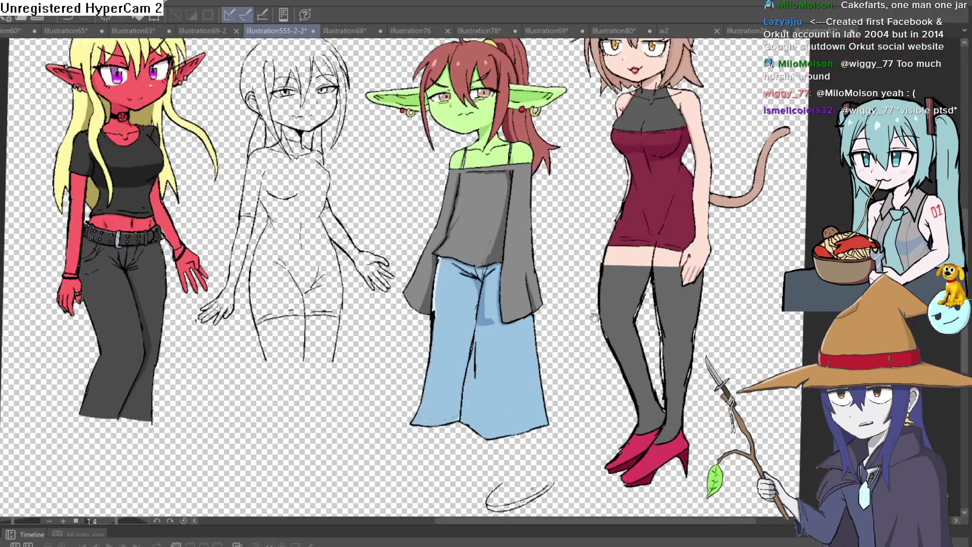
drag(589, 273, 588, 319)
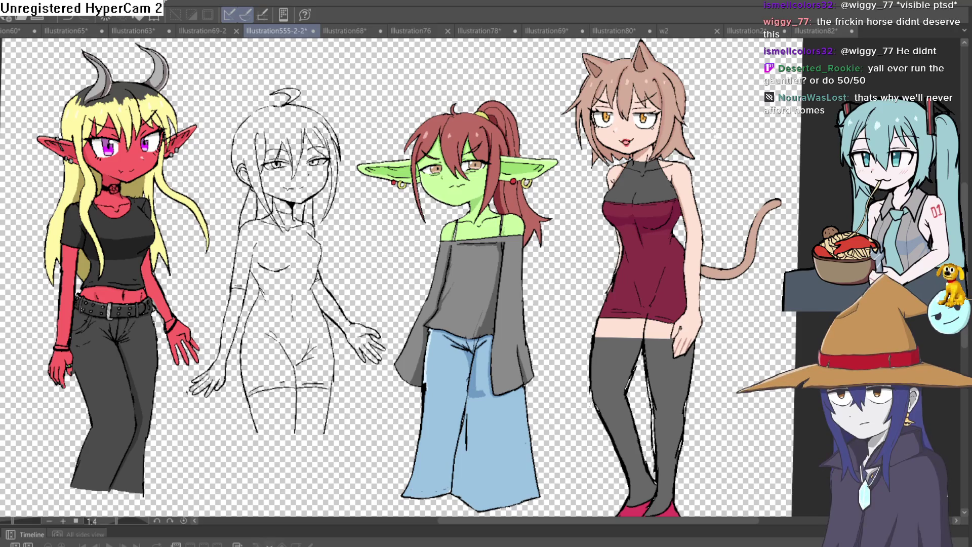
key(ctrl+a)
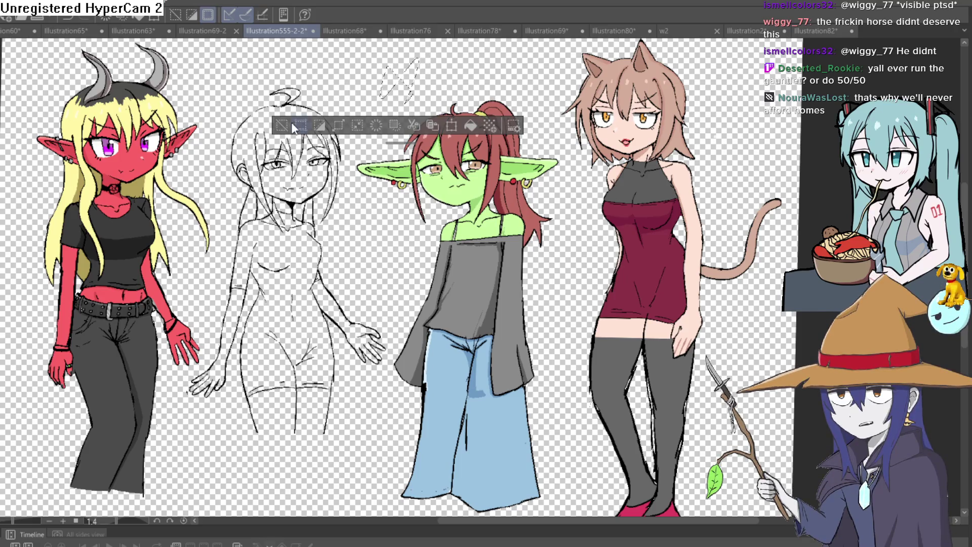
click(296, 124)
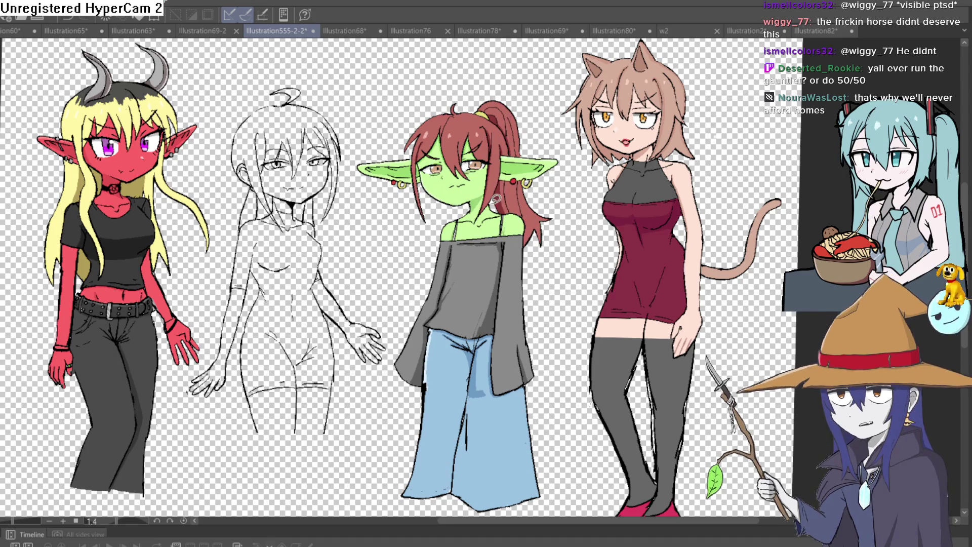
mouse_move(491, 234)
mouse_down()
mouse_move(501, 145)
mouse_move(496, 252)
mouse_move(490, 229)
mouse_up()
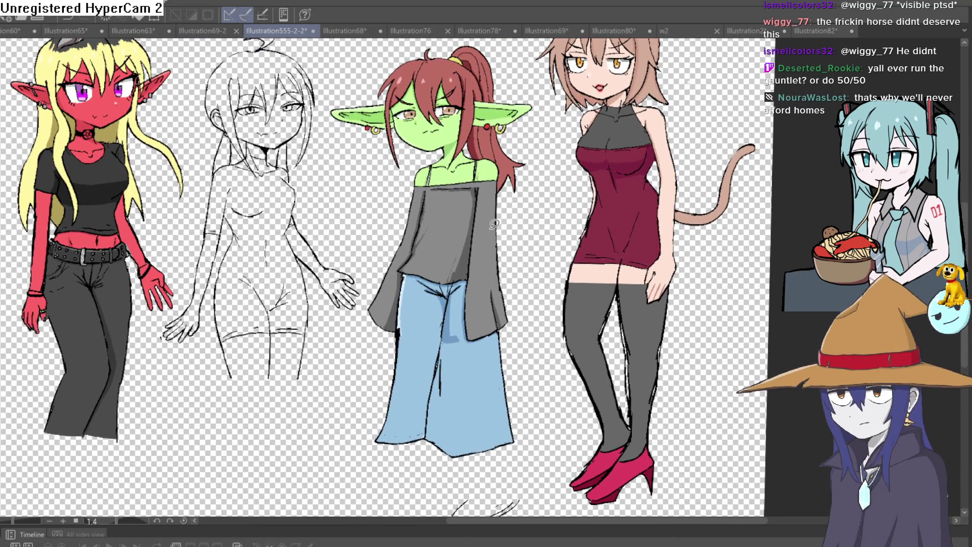
drag(494, 228, 496, 202)
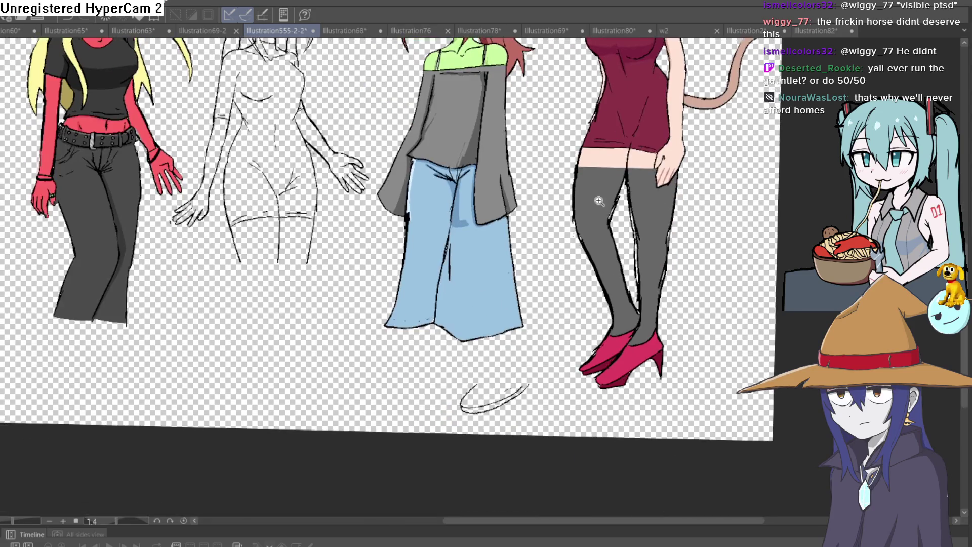
scroll(506, 212, down, 3)
mouse_move(569, 220)
mouse_down()
mouse_move(518, 242)
mouse_move(497, 294)
mouse_up()
drag(476, 243, 485, 328)
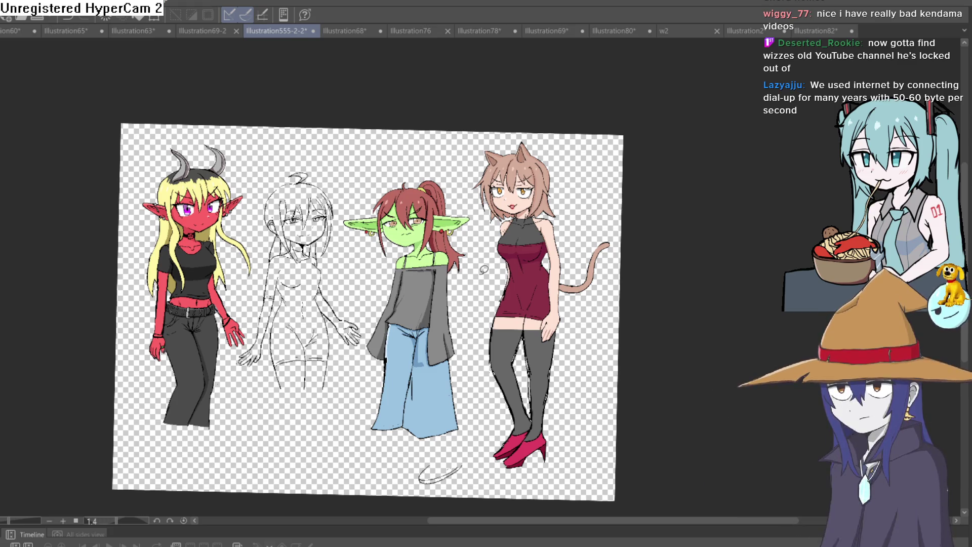
scroll(616, 183, up, 5)
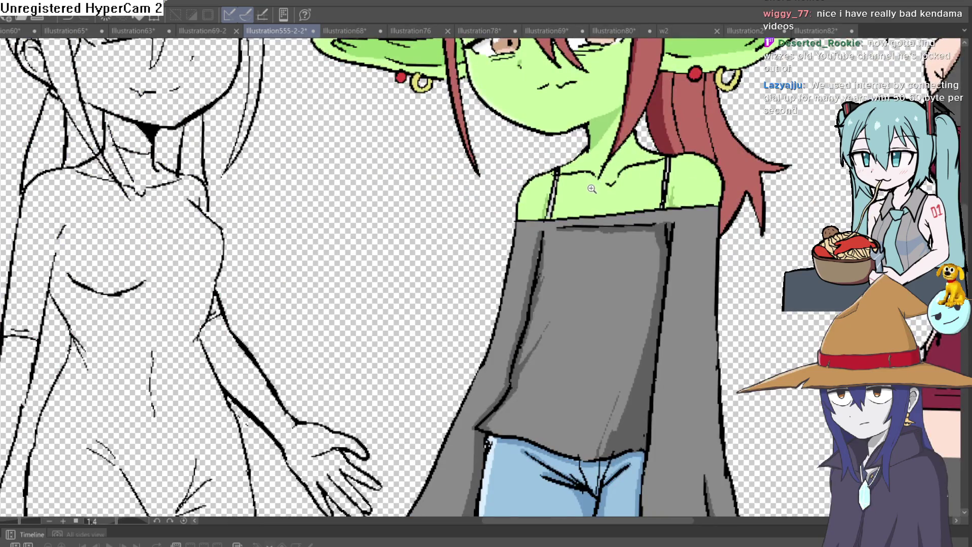
scroll(616, 184, down, 5)
scroll(628, 195, up, 1)
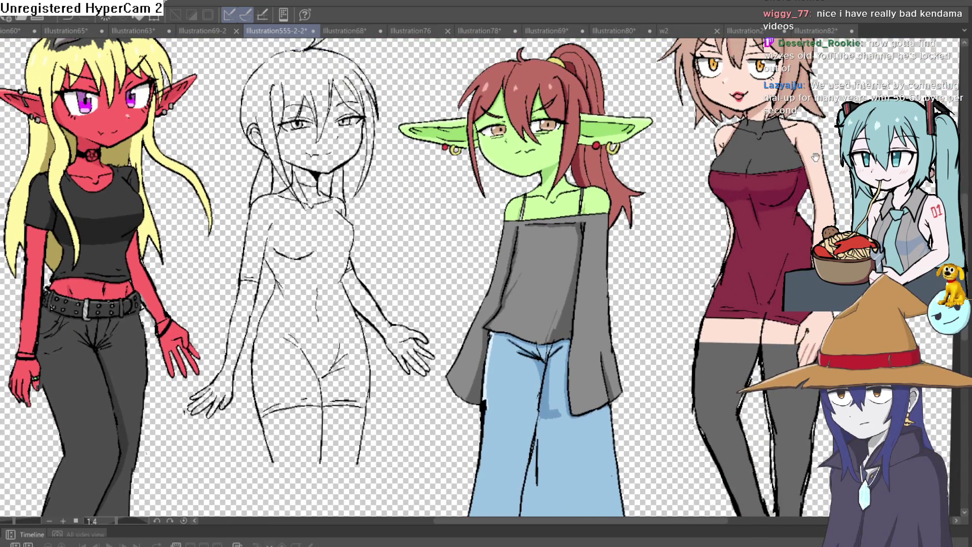
scroll(818, 155, up, 2)
mouse_move(130, 249)
mouse_down()
mouse_move(236, 250)
mouse_move(192, 250)
mouse_move(108, 214)
mouse_up()
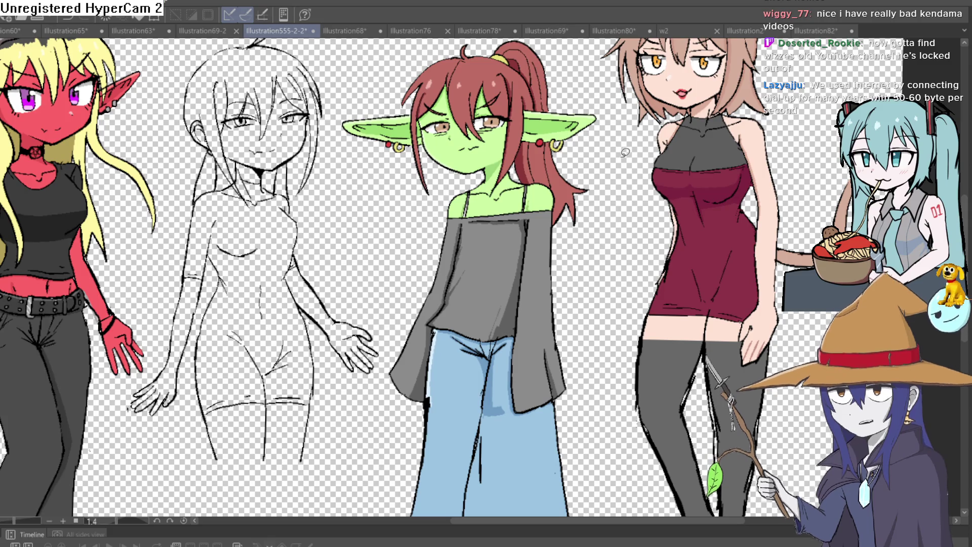
scroll(629, 209, down, 1)
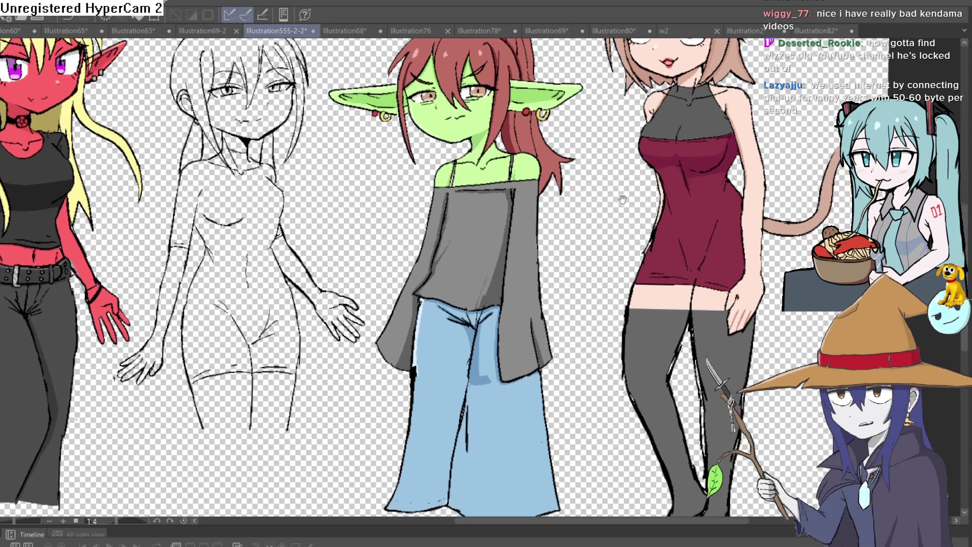
scroll(623, 199, down, 1)
scroll(622, 219, right, 3)
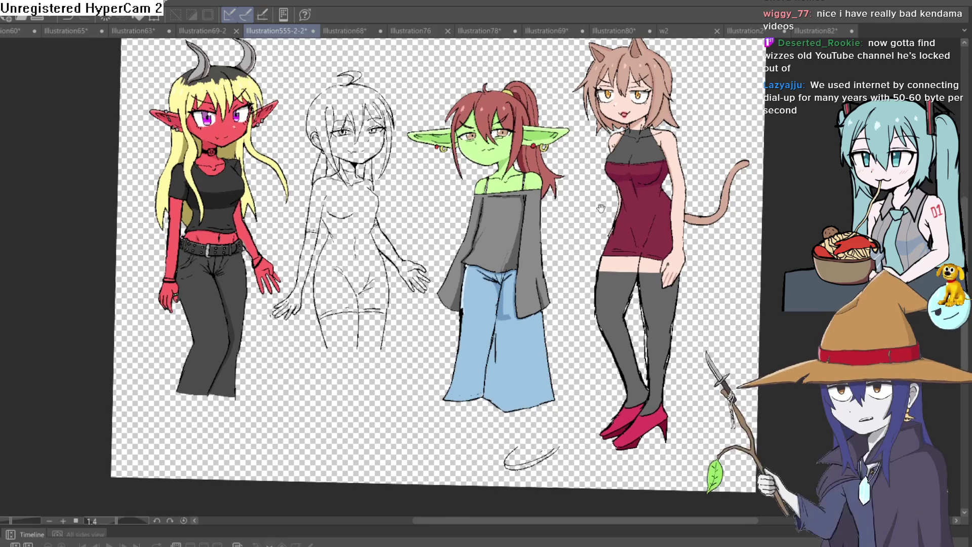
scroll(605, 209, down, 4)
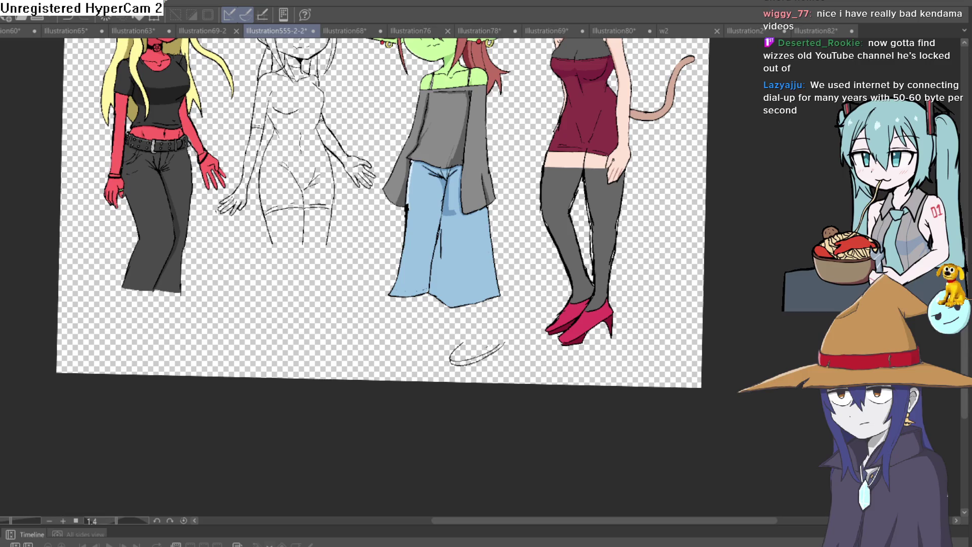
key(Delete)
key(ctrl+z)
scroll(505, 344, up, 4)
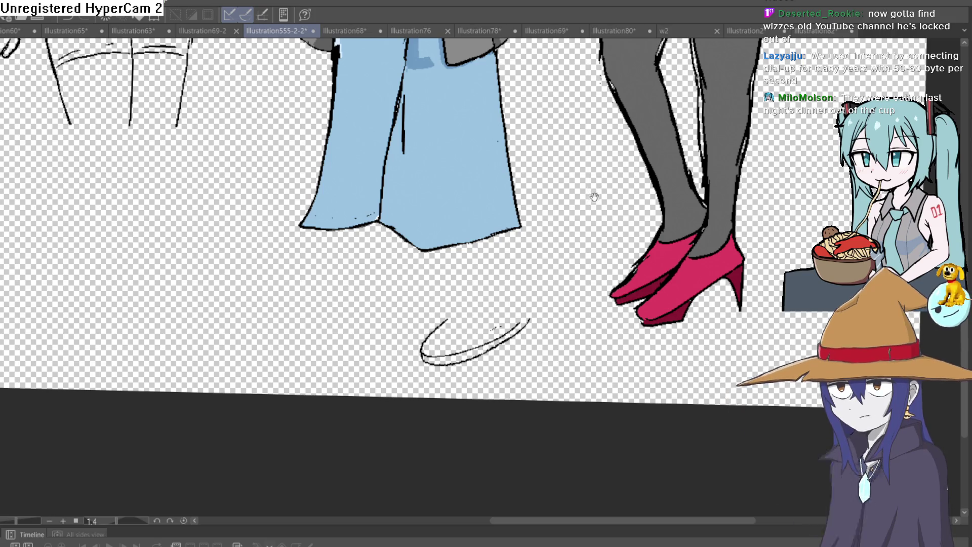
scroll(596, 187, down, 4)
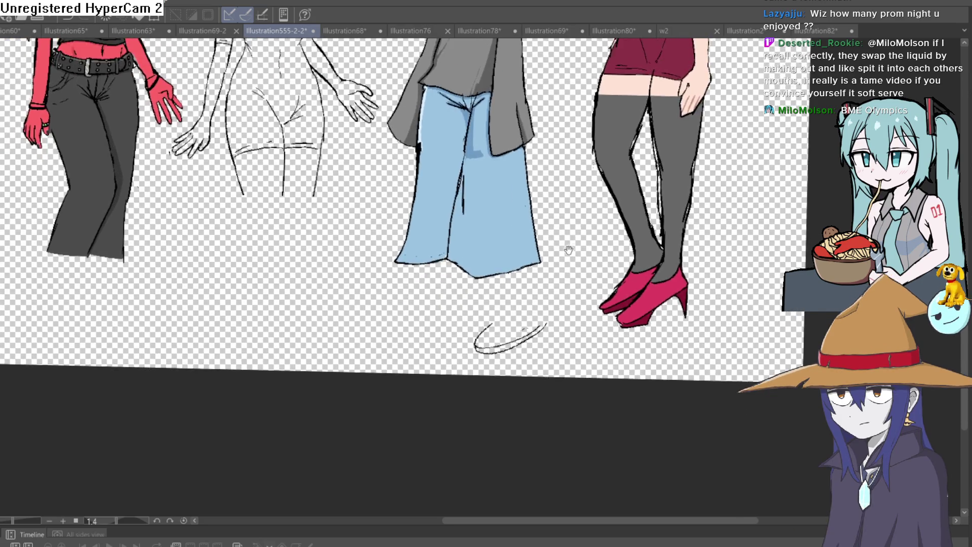
scroll(562, 254, down, 5)
scroll(577, 253, up, 5)
drag(592, 254, 582, 201)
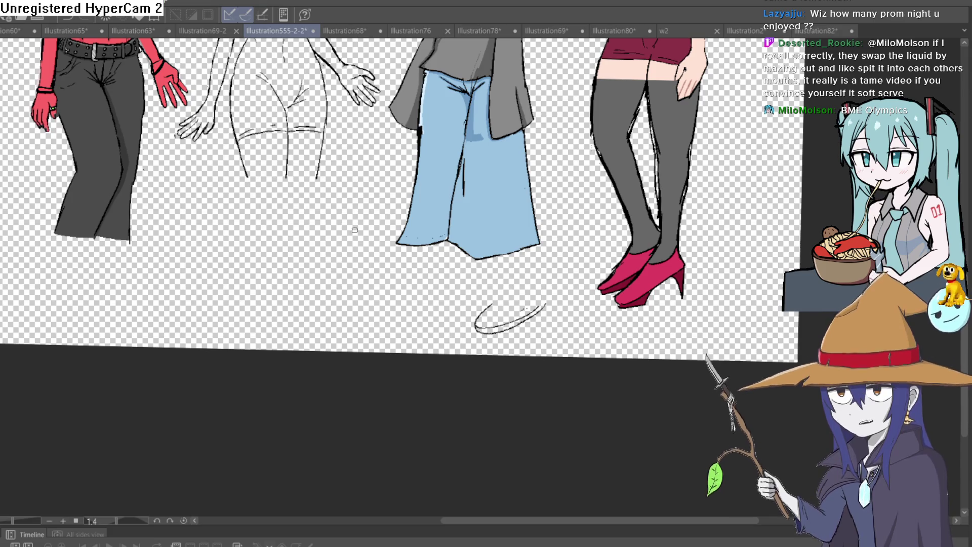
key(h)
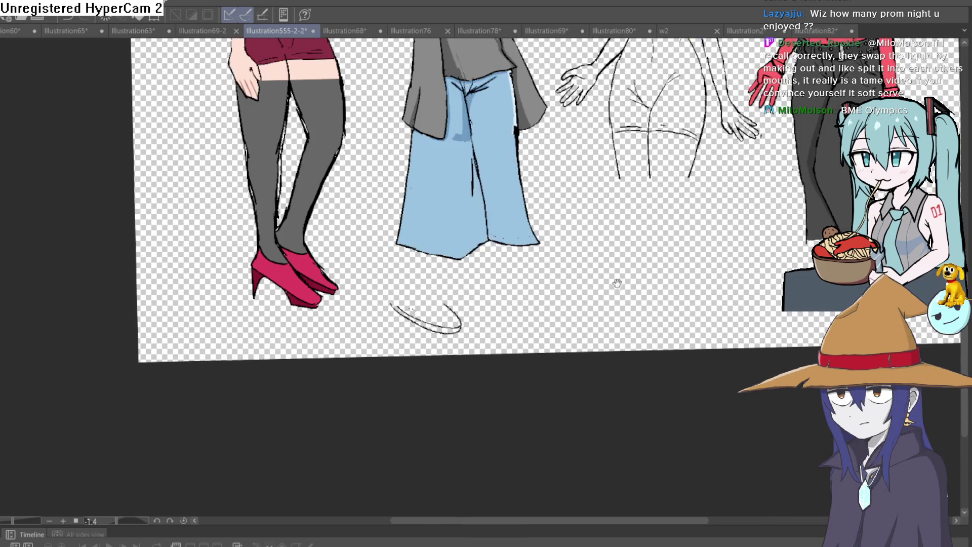
Step: Draw the shoe's top contour and a toe curving back under the trouser hem
scroll(414, 240, up, 7)
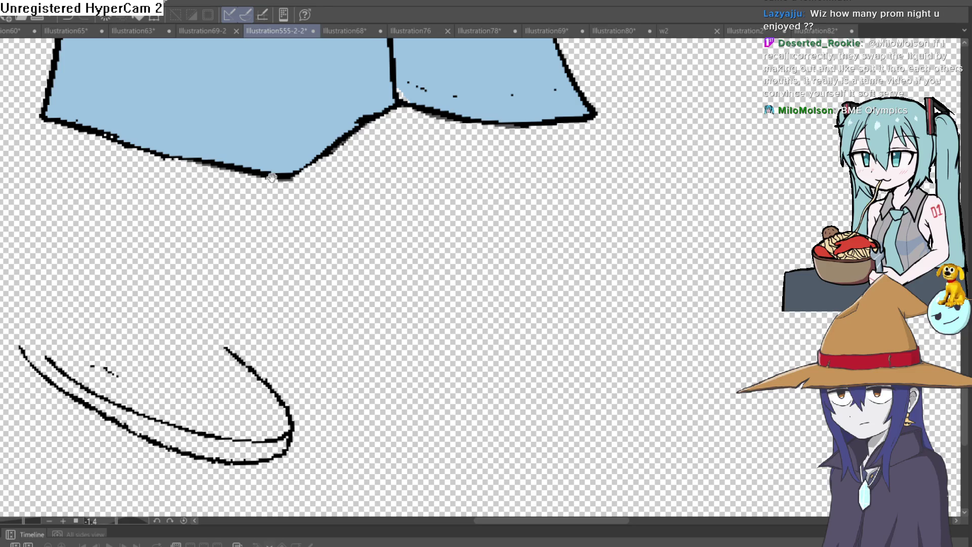
drag(394, 192, 382, 187)
mouse_move(354, 118)
mouse_down()
mouse_move(466, 219)
mouse_move(281, 229)
mouse_up()
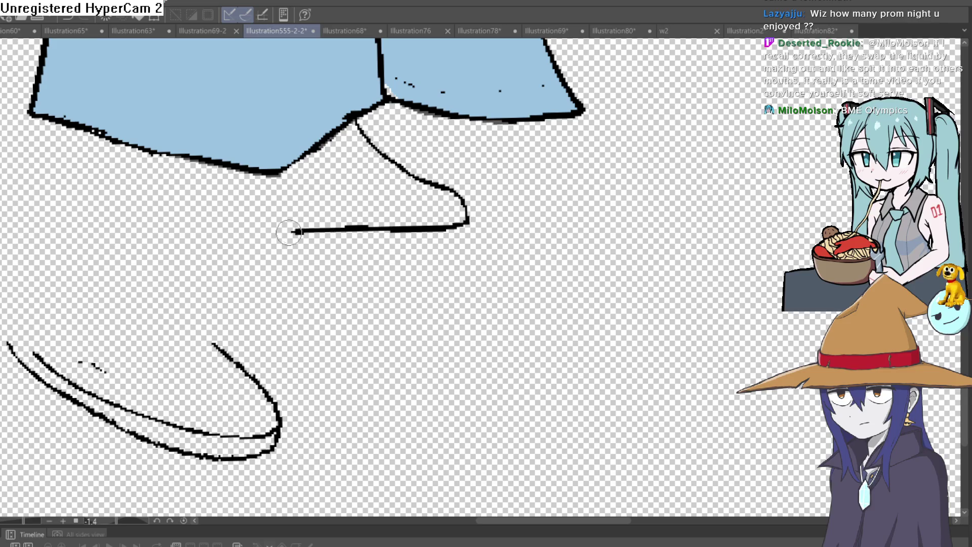
key(ctrl+z)
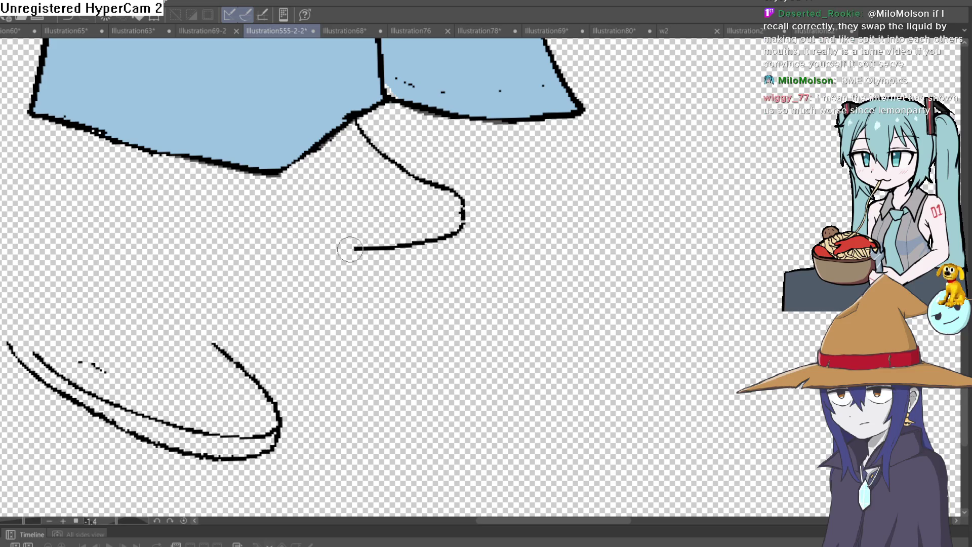
drag(356, 249, 181, 197)
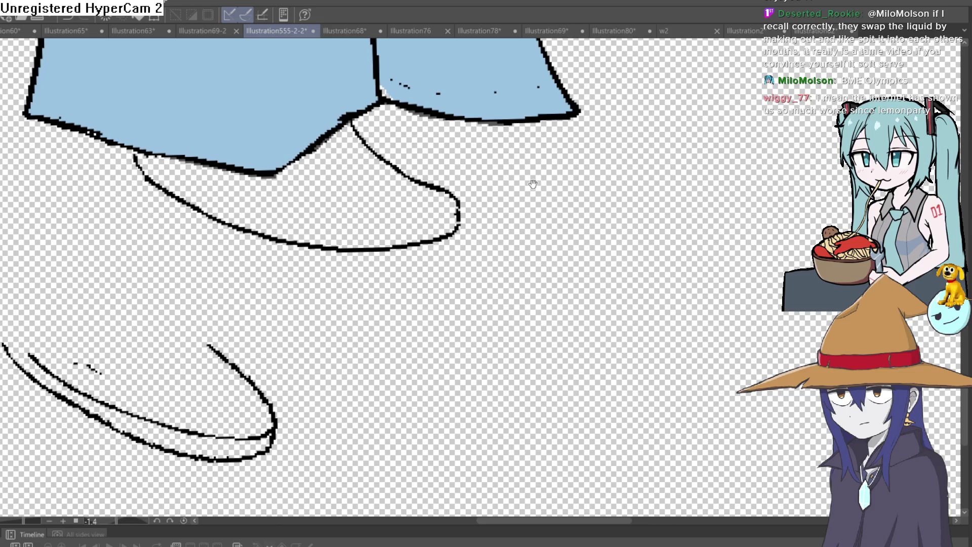
Step: Ink a doubled sole line from the toe back and erase the duplicate toe line
drag(534, 178, 546, 176)
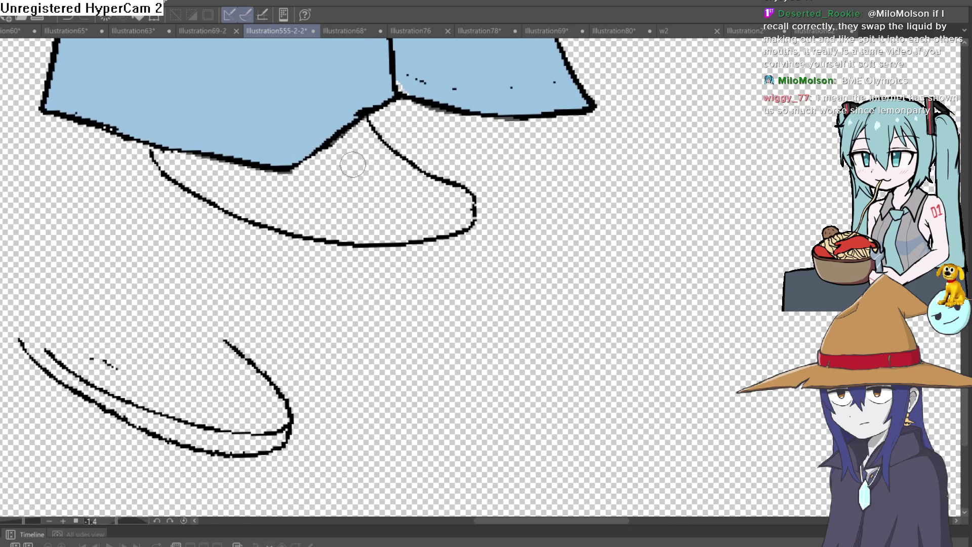
mouse_move(470, 205)
mouse_down()
mouse_move(399, 212)
mouse_move(252, 196)
mouse_up()
scroll(565, 175, down, 5)
scroll(527, 265, up, 4)
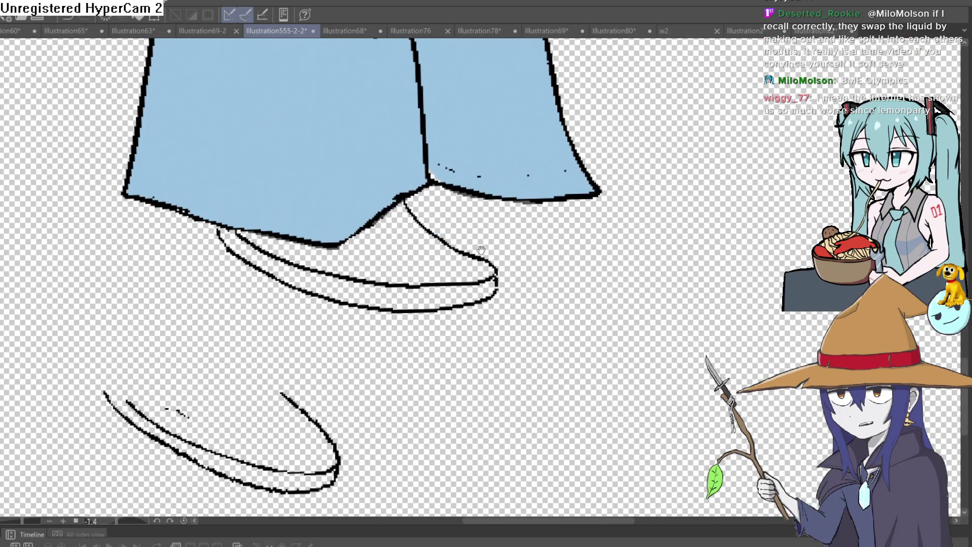
scroll(481, 253, up, 2)
mouse_move(349, 170)
mouse_down()
mouse_move(378, 215)
mouse_move(441, 259)
mouse_move(498, 195)
mouse_up()
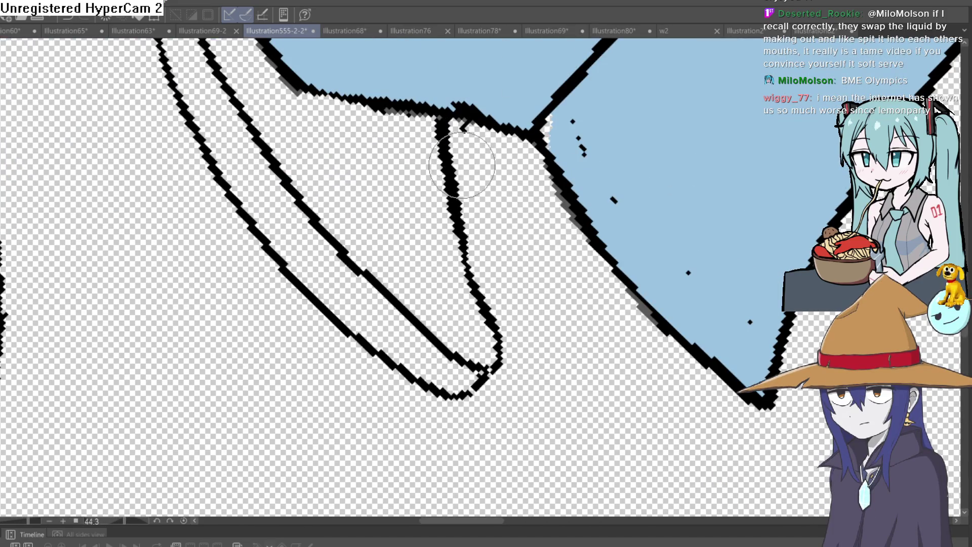
drag(463, 131, 463, 154)
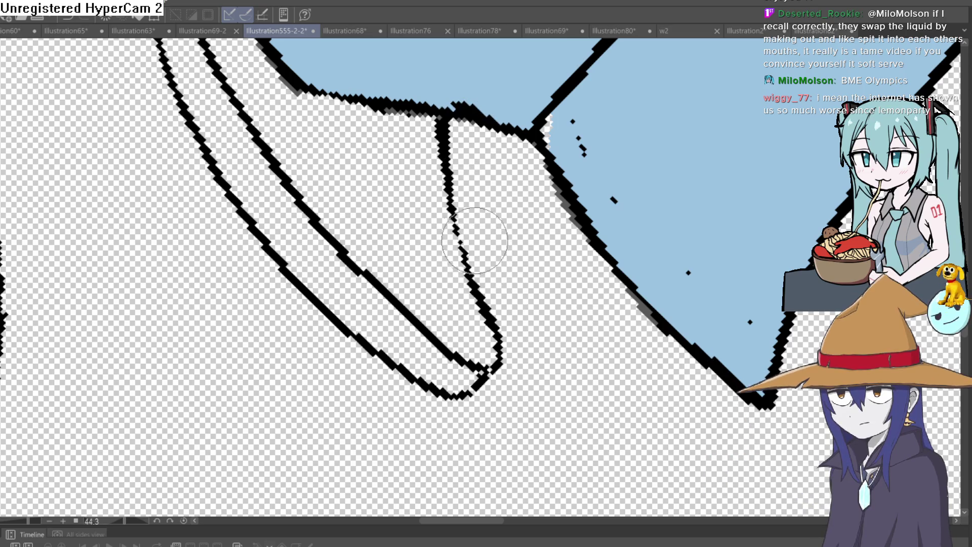
Step: Rotate the canvas so the shoes sit level, then loop a selection around the shoe
scroll(560, 179, down, 4)
drag(575, 159, 554, 152)
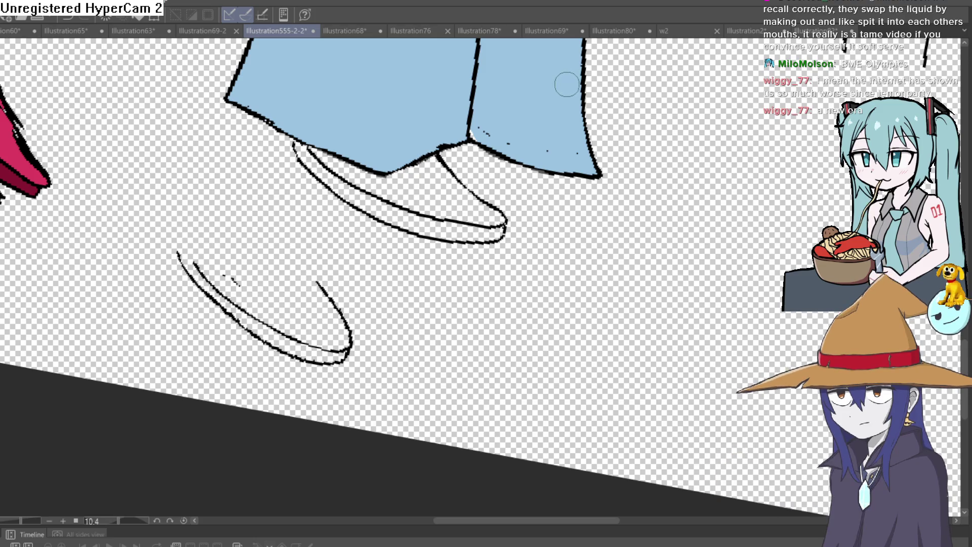
mouse_move(631, 113)
mouse_down()
mouse_move(603, 109)
mouse_move(612, 113)
mouse_move(555, 164)
mouse_move(576, 153)
mouse_up()
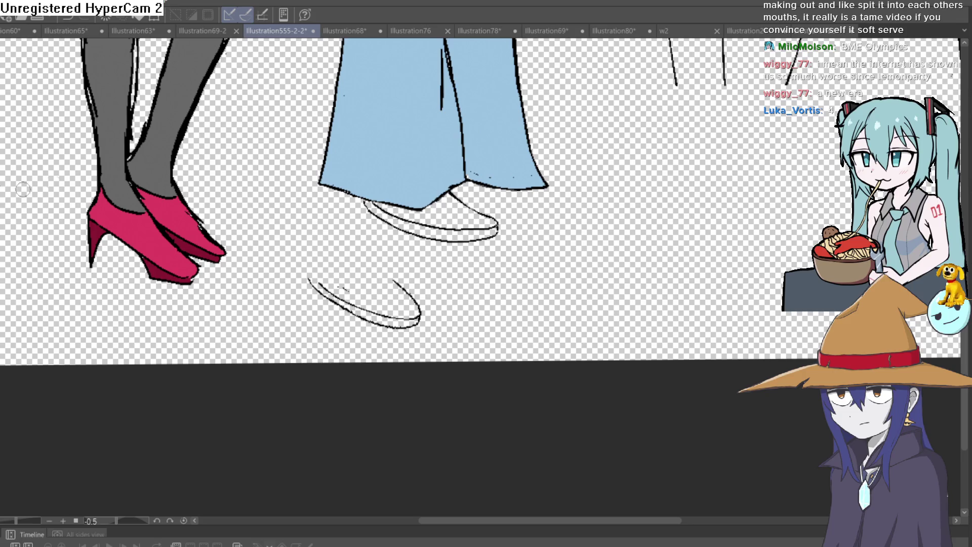
scroll(473, 205, up, 3)
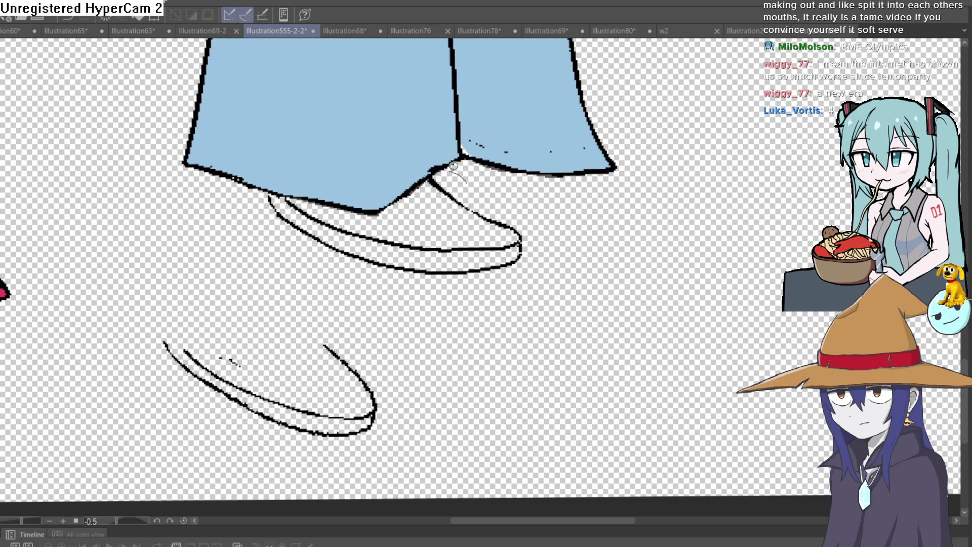
mouse_move(454, 166)
mouse_down()
mouse_move(324, 163)
mouse_move(324, 293)
mouse_move(539, 224)
mouse_move(458, 168)
mouse_up()
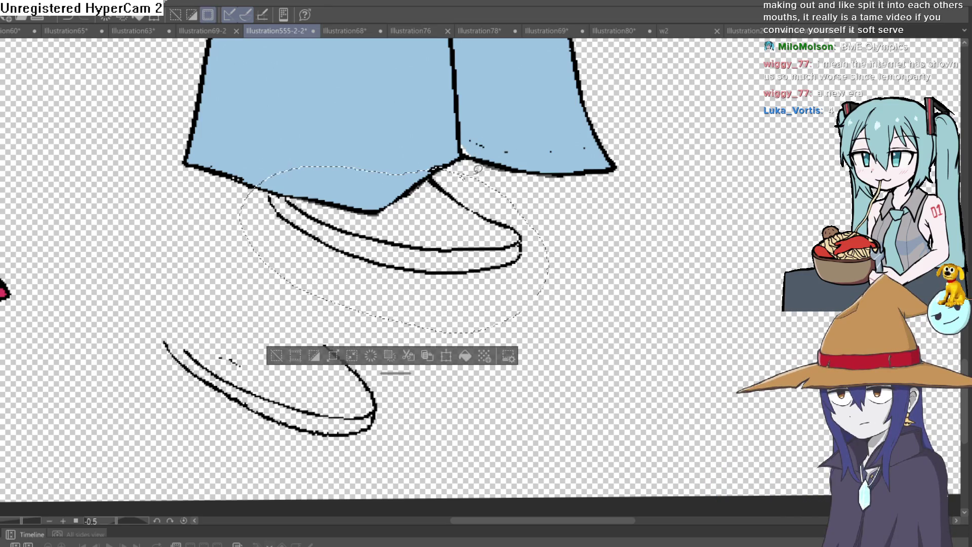
Step: Duplicate the shoe to the right and shrink and reshape the copy under the other trouser leg
key(Delete)
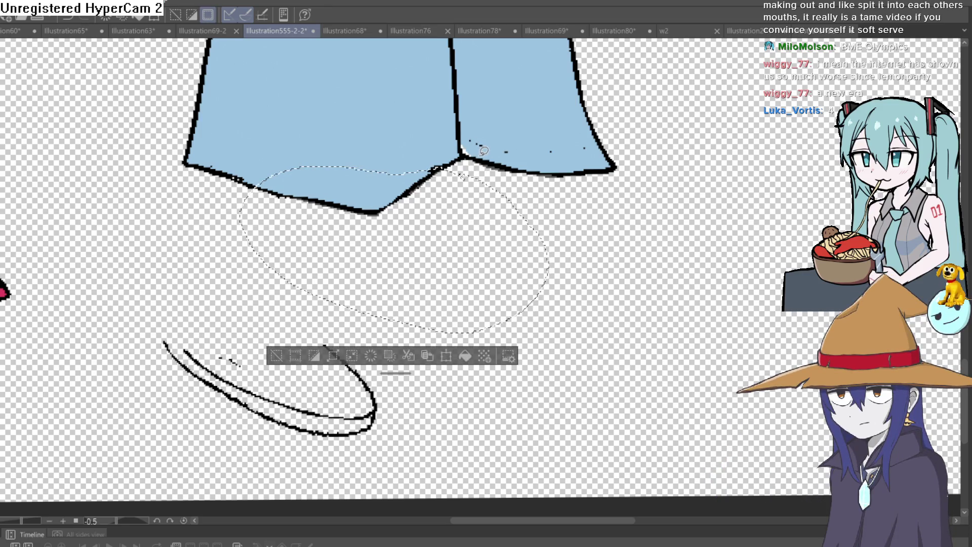
key(ctrl+z)
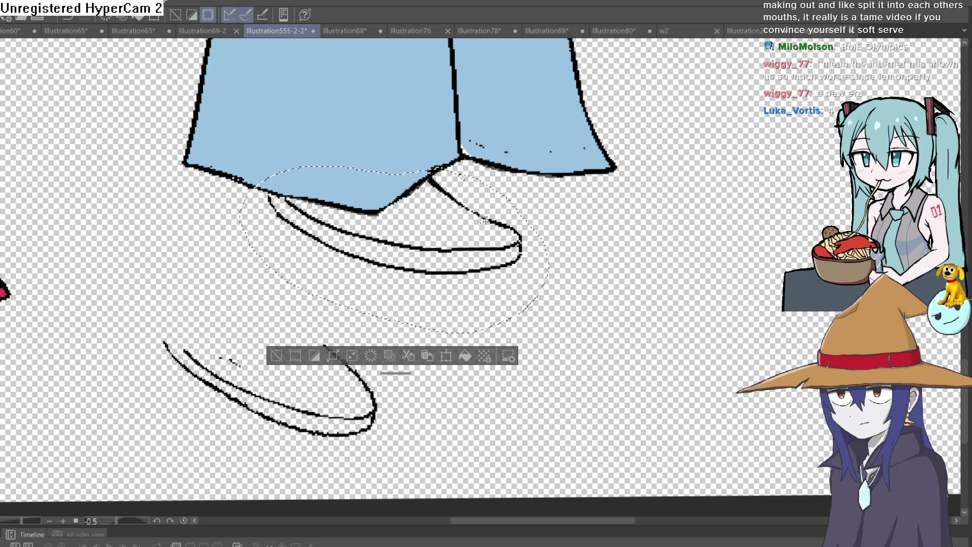
mouse_move(483, 216)
mouse_down()
mouse_move(539, 220)
mouse_move(653, 197)
mouse_up()
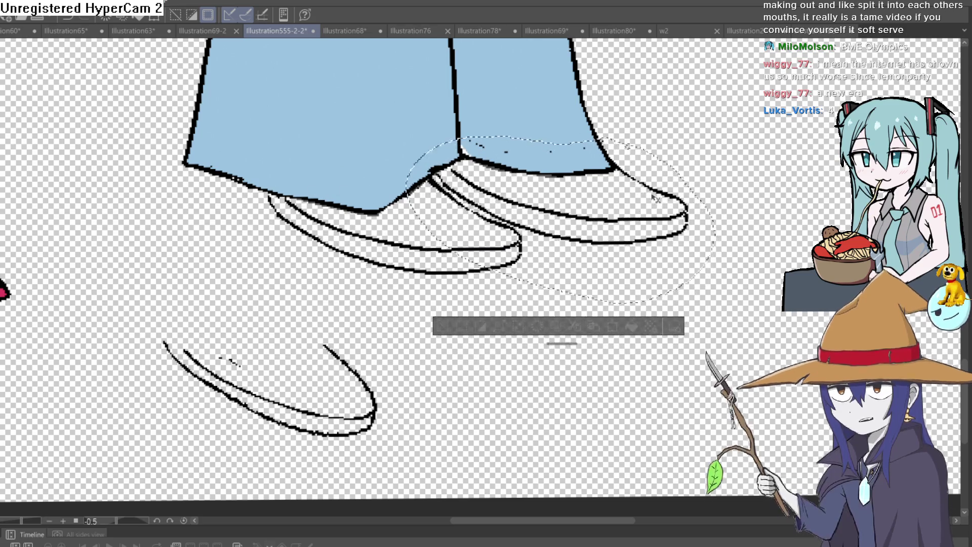
key(ctrl+t)
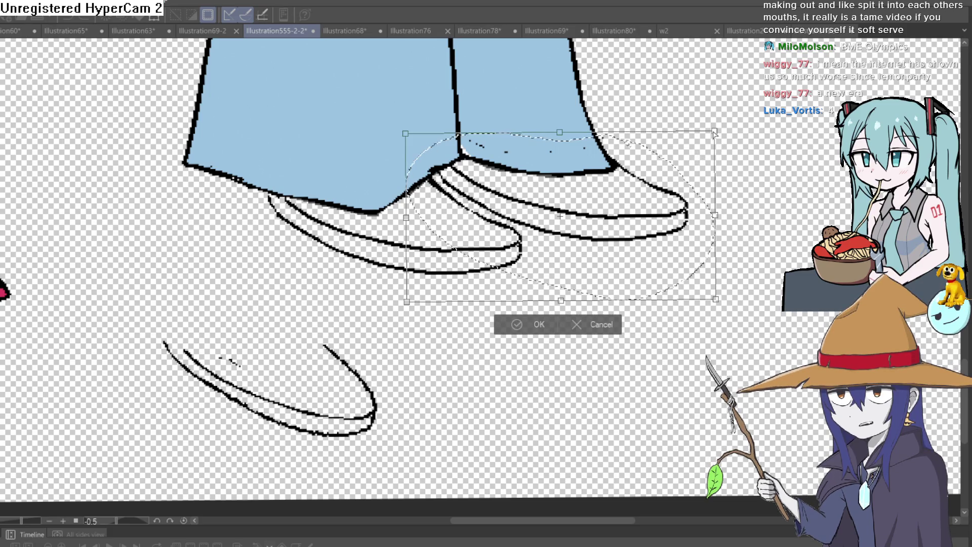
mouse_move(714, 132)
mouse_down()
mouse_move(704, 154)
mouse_move(671, 167)
mouse_move(673, 160)
mouse_up()
drag(604, 255, 606, 229)
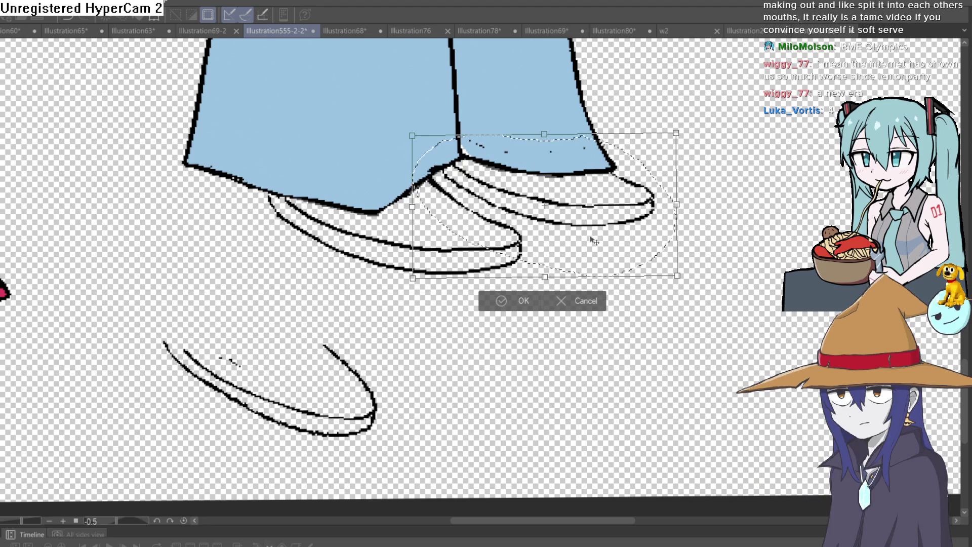
key(Return)
scroll(731, 193, down, 4)
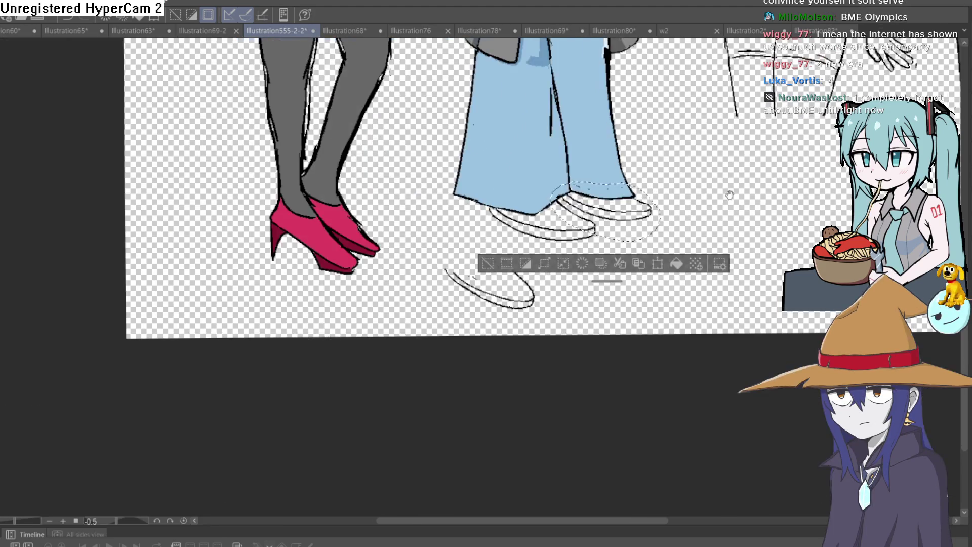
scroll(730, 192, down, 2)
scroll(496, 260, down, 2)
drag(612, 253, 609, 282)
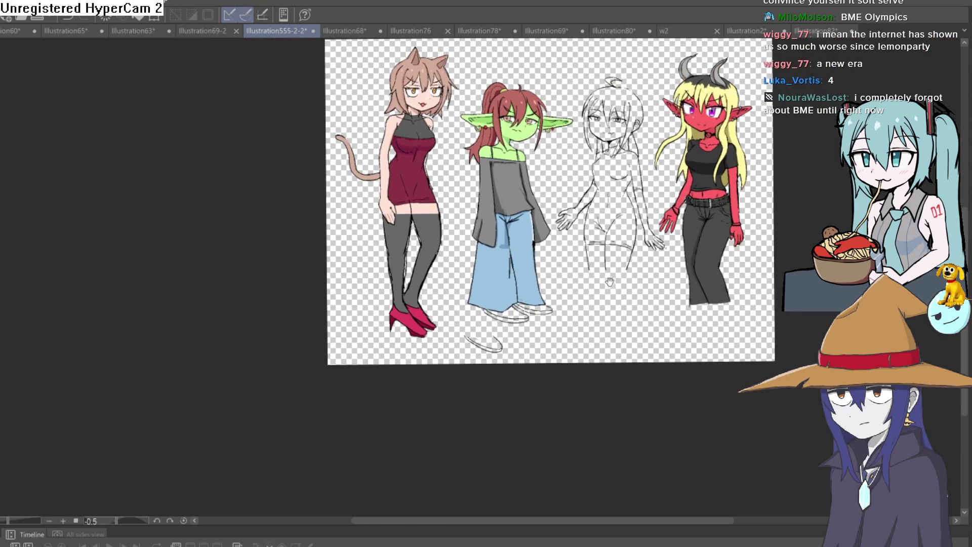
Step: Try inking the shoe's upper edge, undo the thick stroke, and rotate the canvas along the shoe
scroll(567, 284, up, 8)
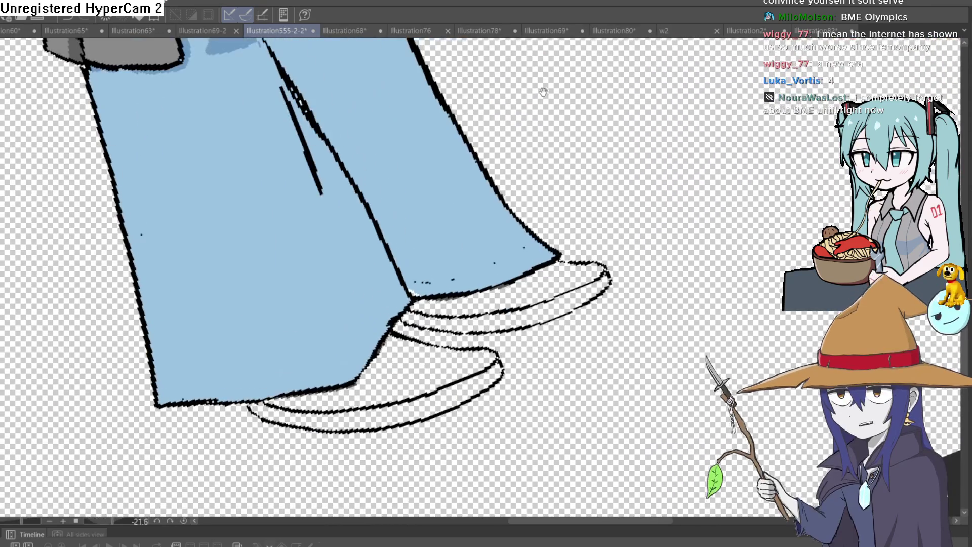
scroll(408, 234, up, 6)
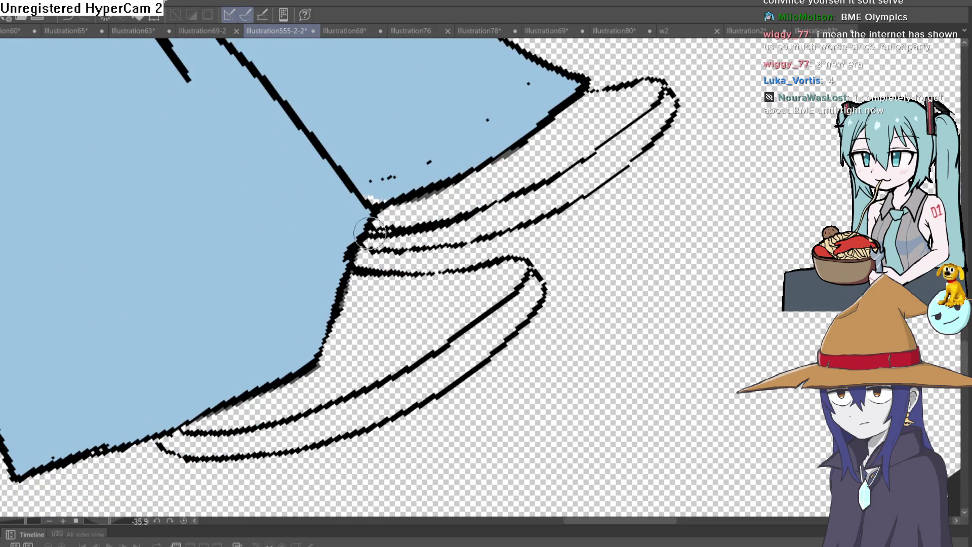
drag(372, 251, 509, 234)
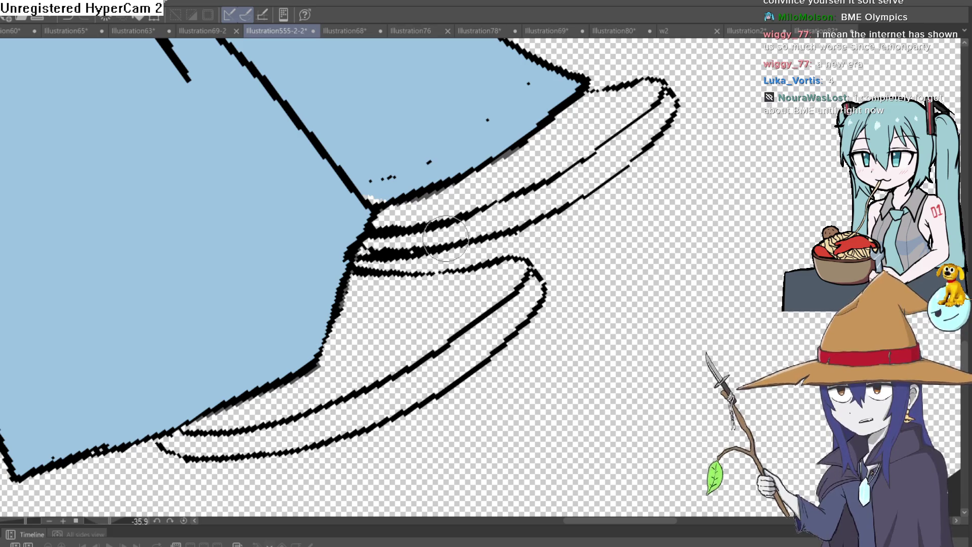
key(ctrl+z)
key(ctrl+z)
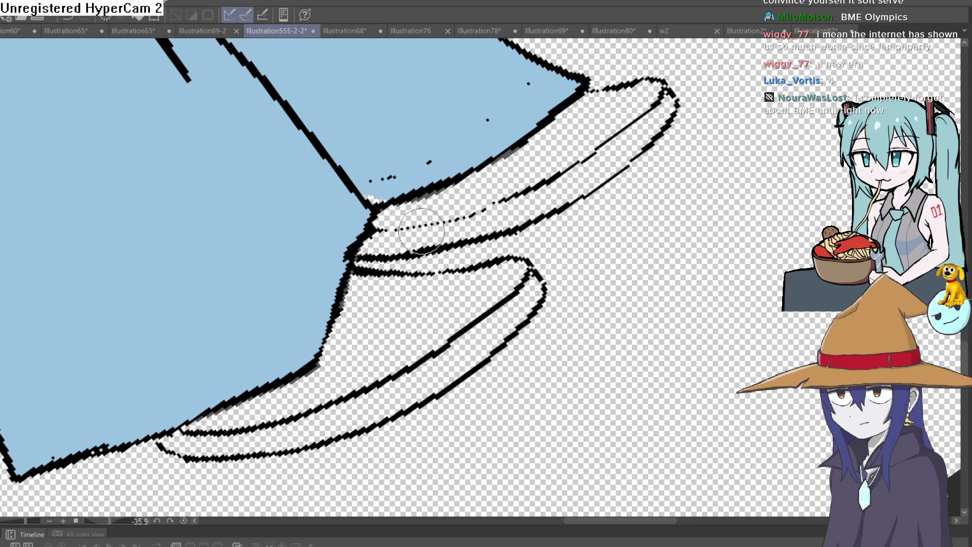
drag(373, 241, 426, 202)
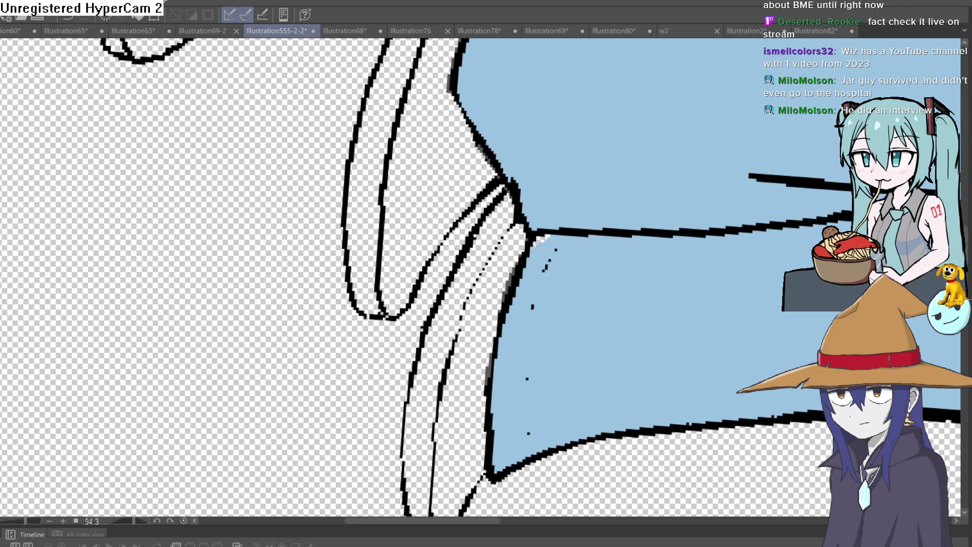
mouse_move(531, 80)
mouse_down()
mouse_move(521, 159)
mouse_move(344, 191)
mouse_move(377, 129)
mouse_move(439, 80)
mouse_move(524, 60)
mouse_move(612, 79)
mouse_move(602, 117)
mouse_up()
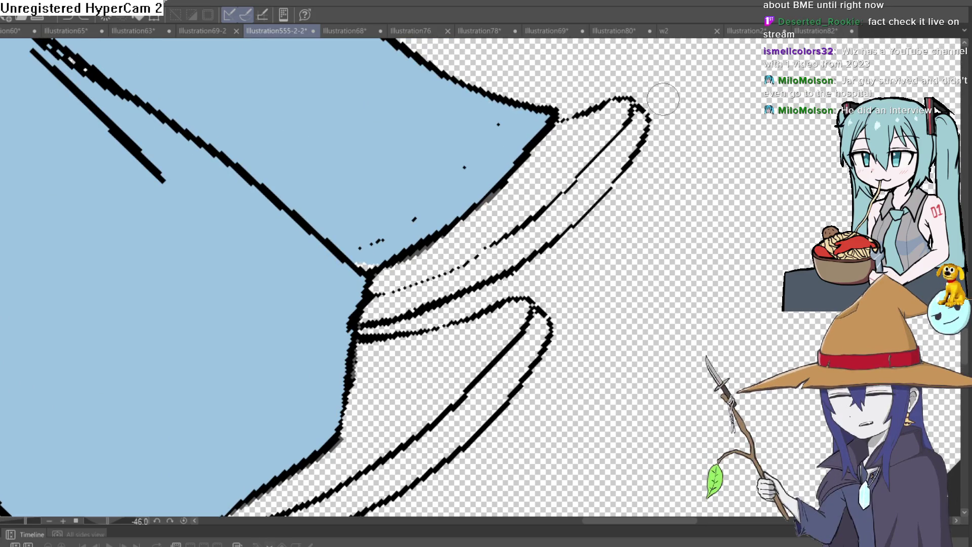
Step: Ink the shoe's inner contour line and rotate the view back to frame both shoes
drag(643, 114, 376, 283)
drag(627, 119, 623, 75)
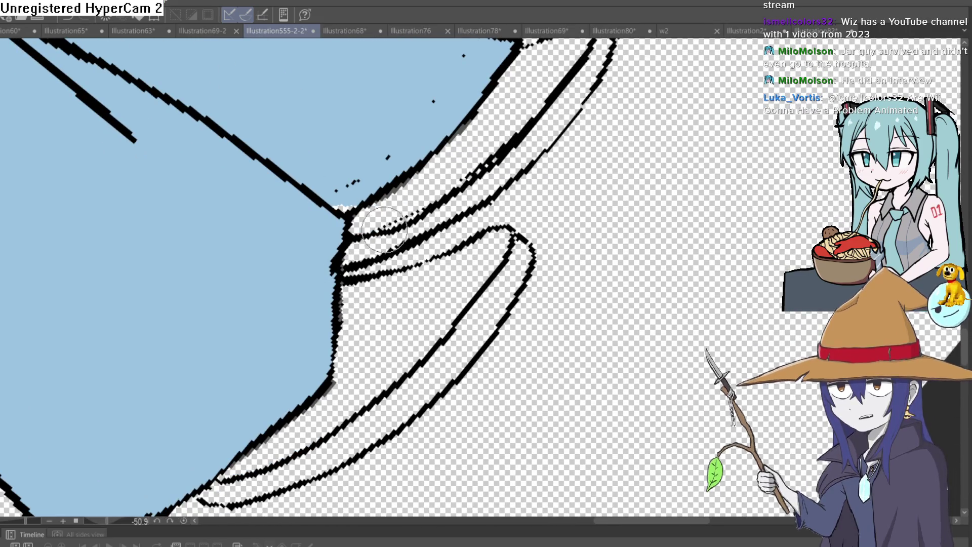
mouse_move(538, 145)
mouse_down()
mouse_move(624, 223)
mouse_move(716, 380)
mouse_move(560, 276)
mouse_move(514, 273)
mouse_up()
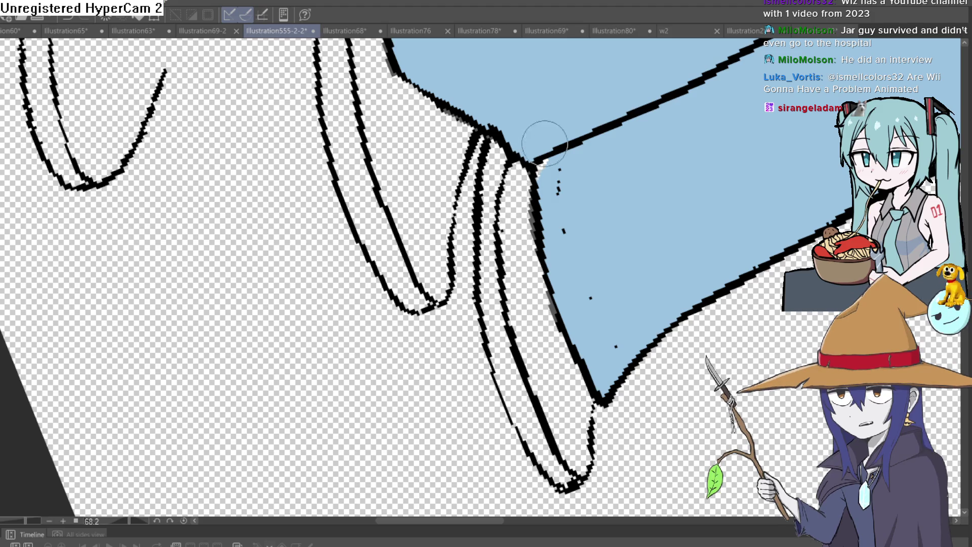
drag(575, 119, 461, 165)
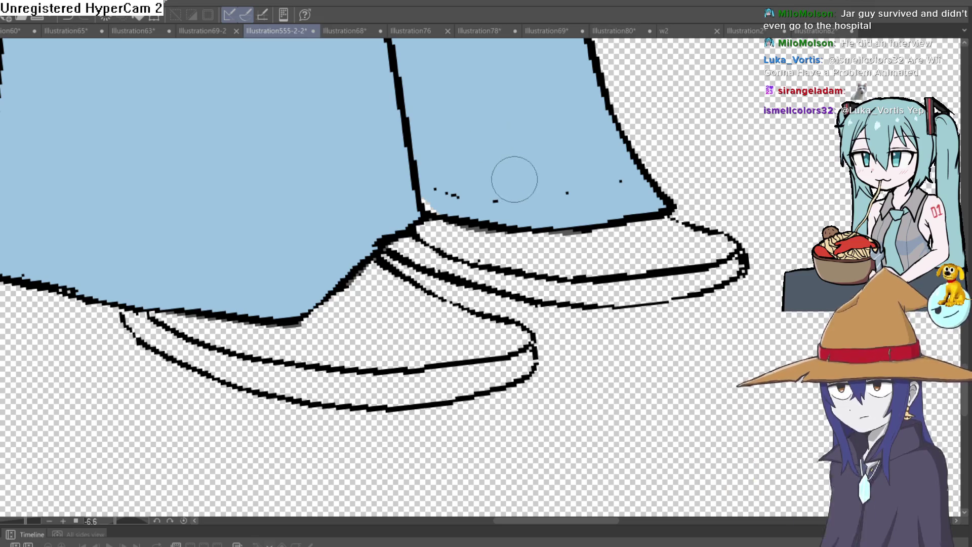
mouse_move(510, 180)
mouse_down()
mouse_move(543, 93)
mouse_move(694, 242)
mouse_move(635, 263)
mouse_move(506, 152)
mouse_up()
scroll(543, 93, down, 5)
scroll(640, 274, down, 2)
scroll(641, 246, up, 5)
scroll(641, 247, down, 3)
scroll(369, 51, up, 3)
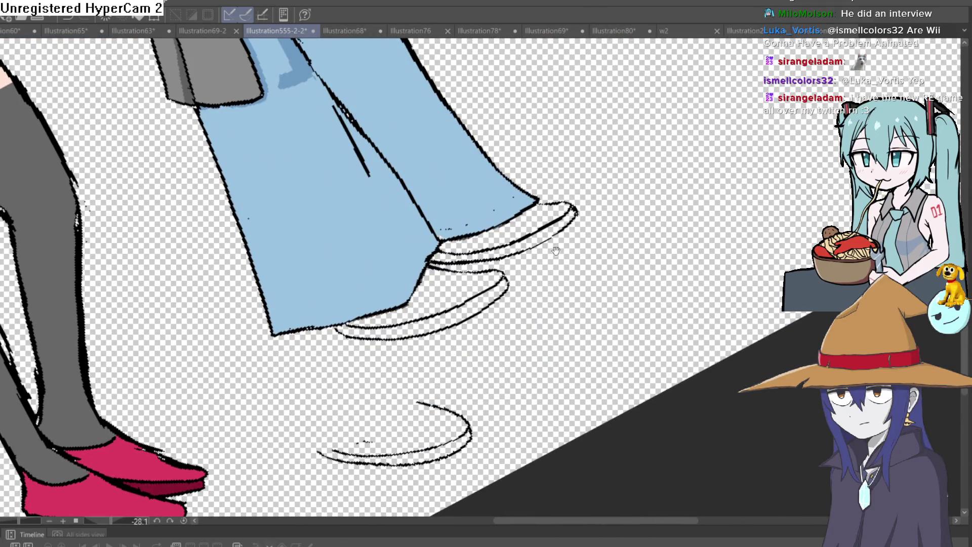
Step: Lasso the front shoe and rotate it to tuck under the jeans hem, then deselect
drag(548, 247, 510, 223)
mouse_move(398, 220)
mouse_down()
mouse_move(329, 308)
mouse_move(425, 317)
mouse_move(511, 224)
mouse_up()
key(ctrl+t)
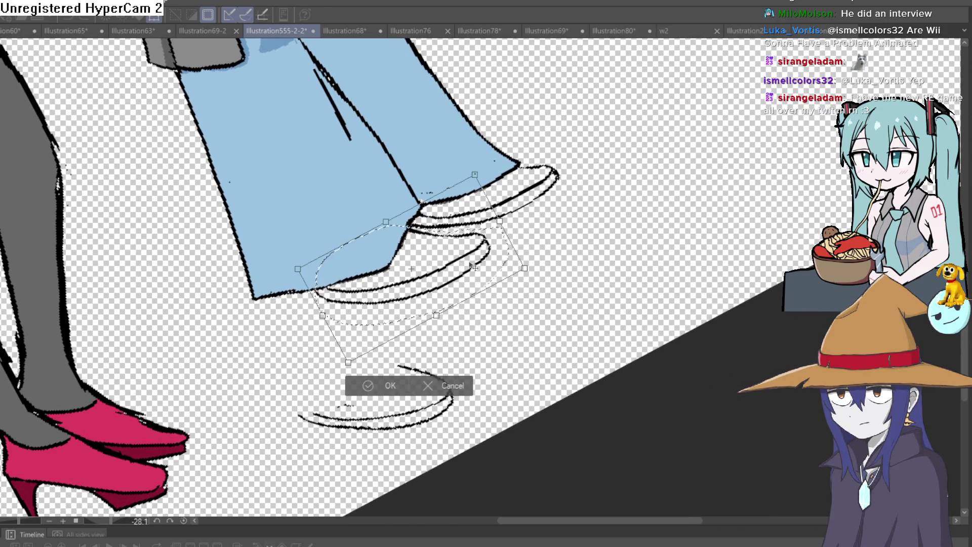
click(439, 387)
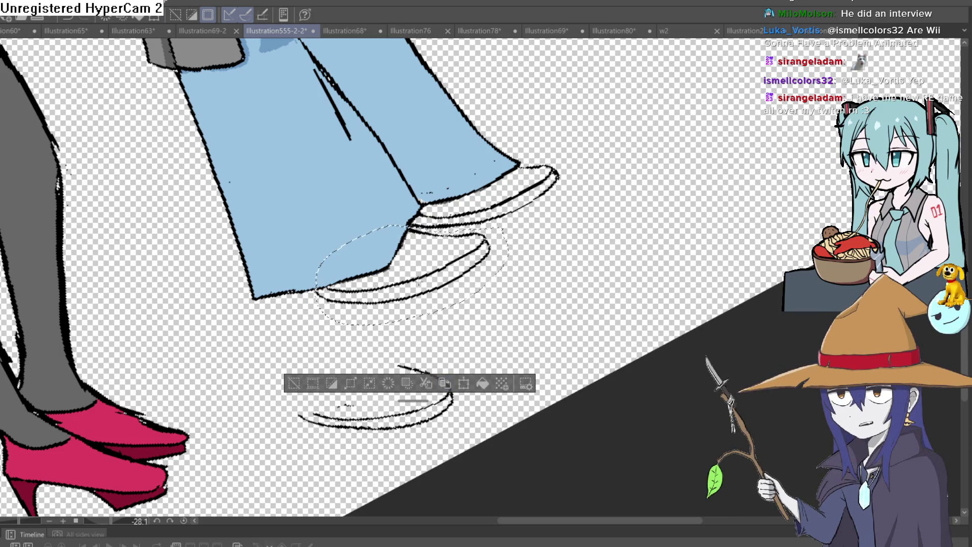
key(ctrl+t)
drag(436, 276, 444, 271)
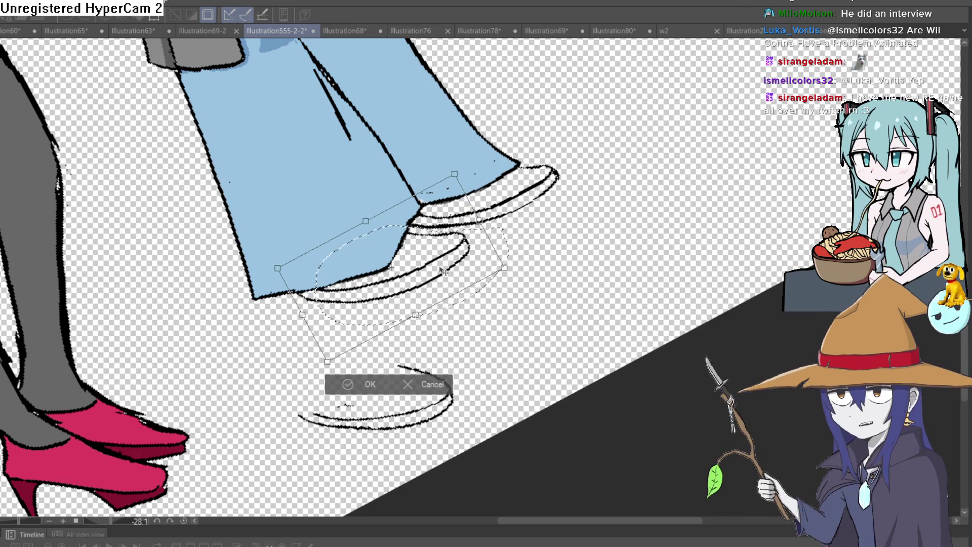
click(368, 388)
key(ctrl+d)
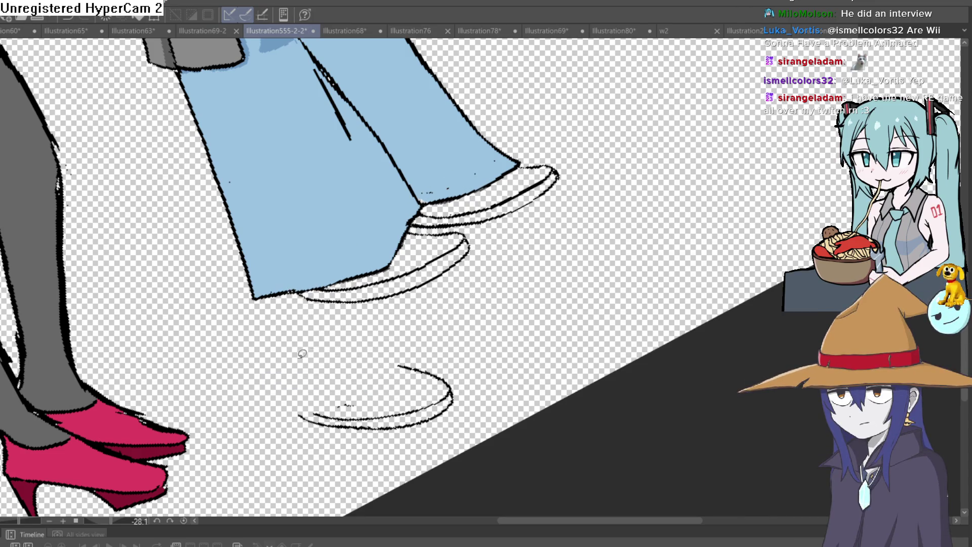
Step: Redraw the lower outline of the front shoe's tip, undoing the doubled line
drag(289, 364, 614, 293)
scroll(657, 227, down, 5)
mouse_move(507, 192)
mouse_down()
mouse_move(200, 120)
mouse_move(467, 256)
mouse_up()
scroll(467, 256, up, 2)
scroll(467, 256, up, 4)
mouse_move(394, 277)
mouse_down()
mouse_move(212, 350)
mouse_move(182, 321)
mouse_up()
key(ctrl+z)
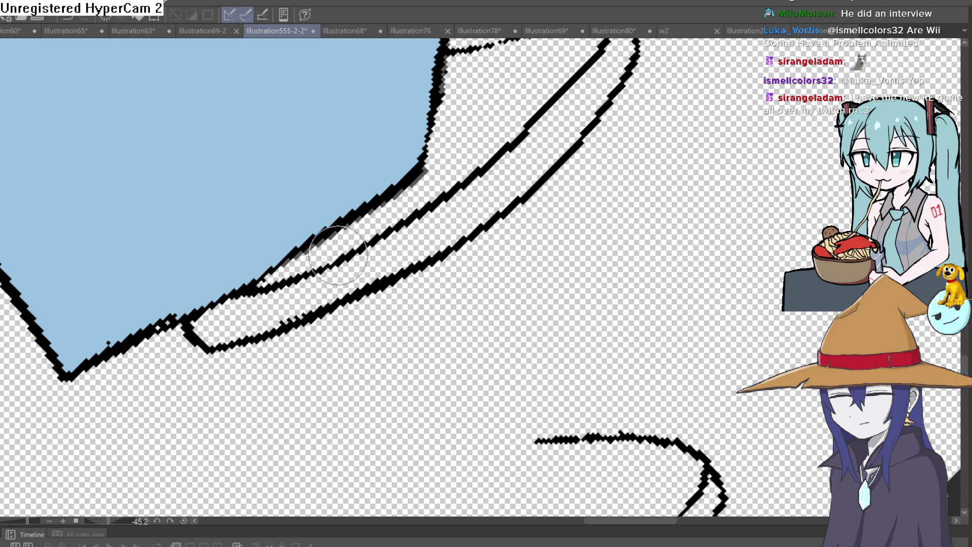
Step: Bring the goblin's legs and shoes into view and rotate the canvas around them
scroll(620, 247, down, 5)
mouse_move(621, 248)
mouse_down()
mouse_move(534, 298)
mouse_move(482, 348)
mouse_up()
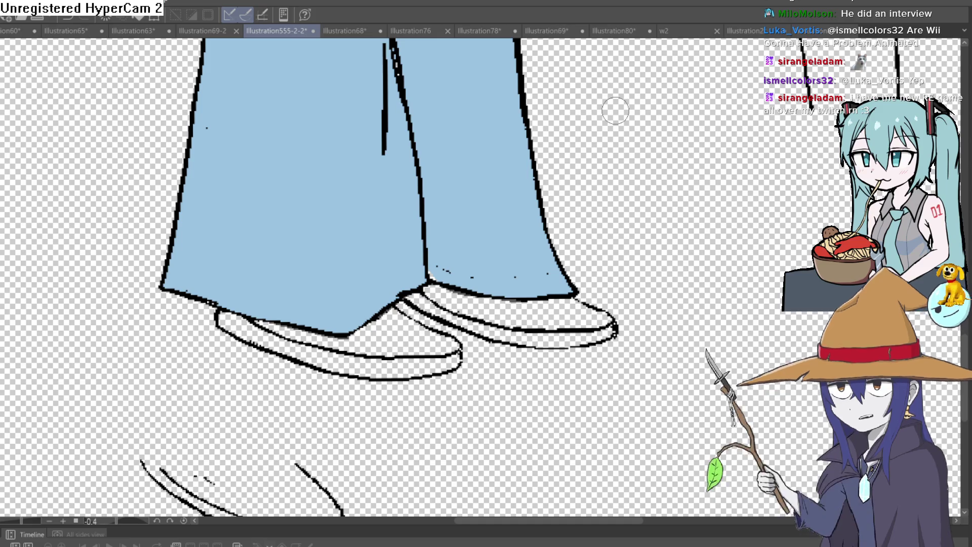
mouse_move(614, 106)
mouse_down()
mouse_move(504, 154)
mouse_move(454, 130)
mouse_move(497, 159)
mouse_move(551, 232)
mouse_move(587, 200)
mouse_up()
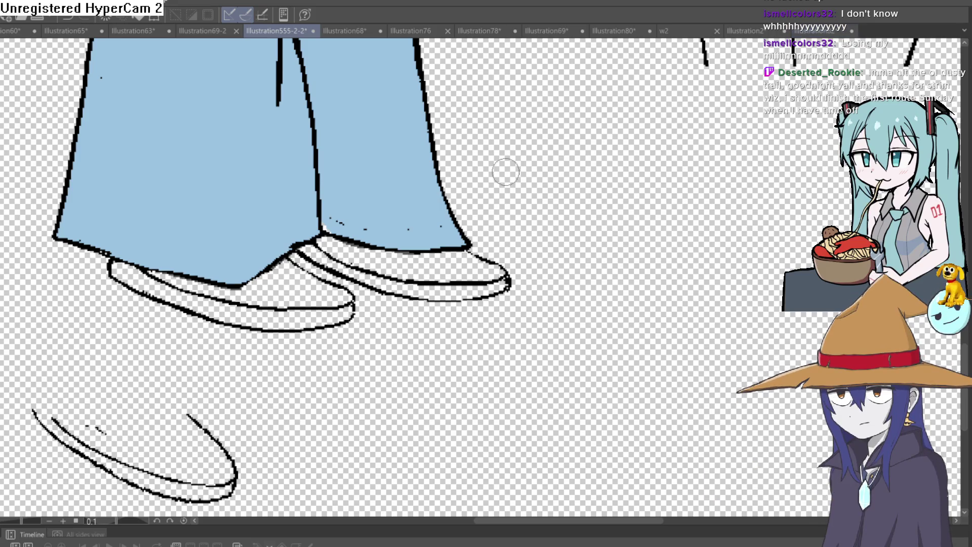
scroll(471, 250, down, 5)
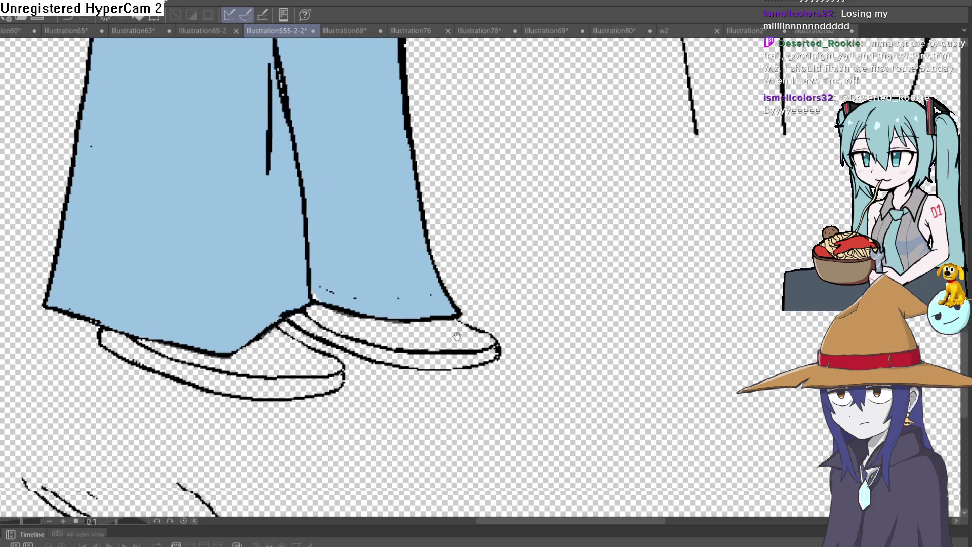
mouse_move(486, 275)
mouse_down()
mouse_move(557, 238)
mouse_move(600, 143)
mouse_up()
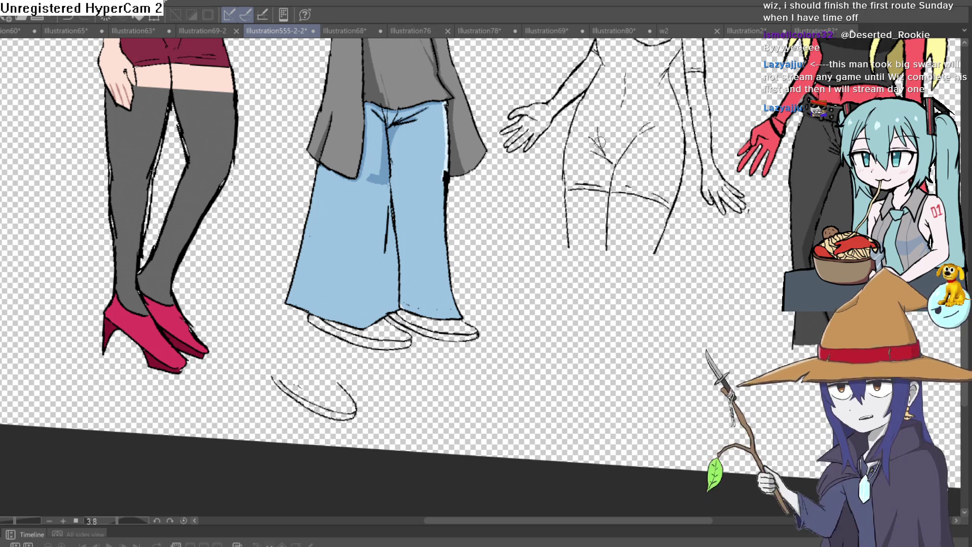
scroll(486, 228, down, 3)
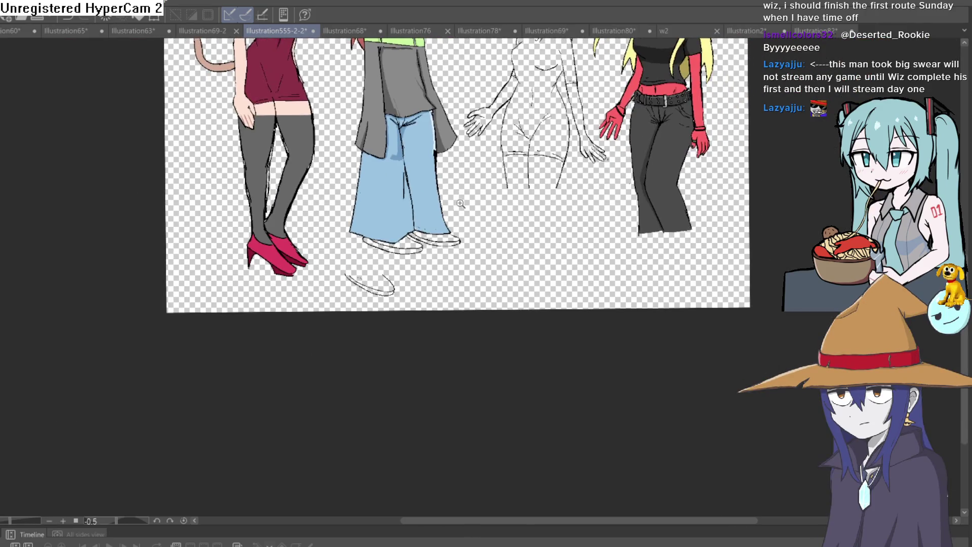
scroll(470, 253, up, 3)
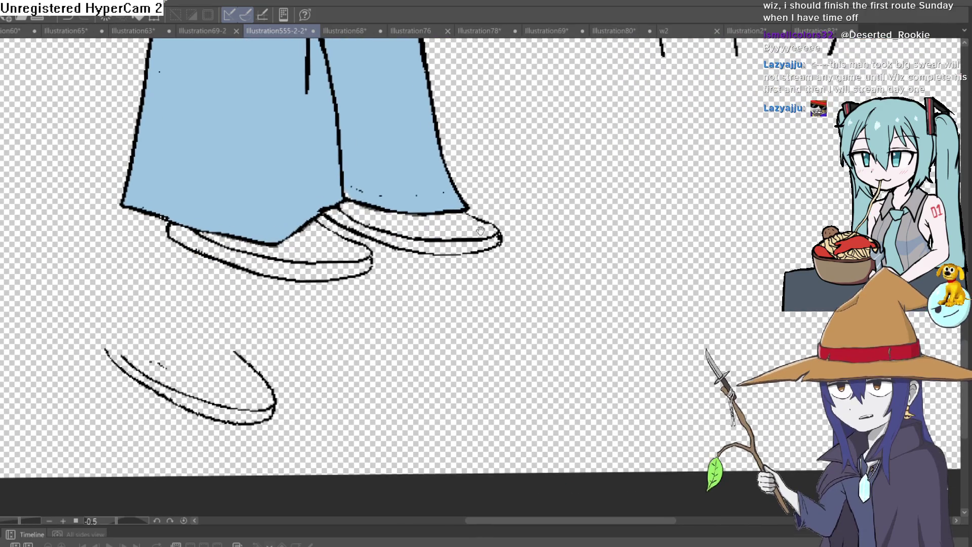
Step: Touch up the outline where the jeans meet the shoe, then zoom out to the heads
drag(480, 231, 7, 93)
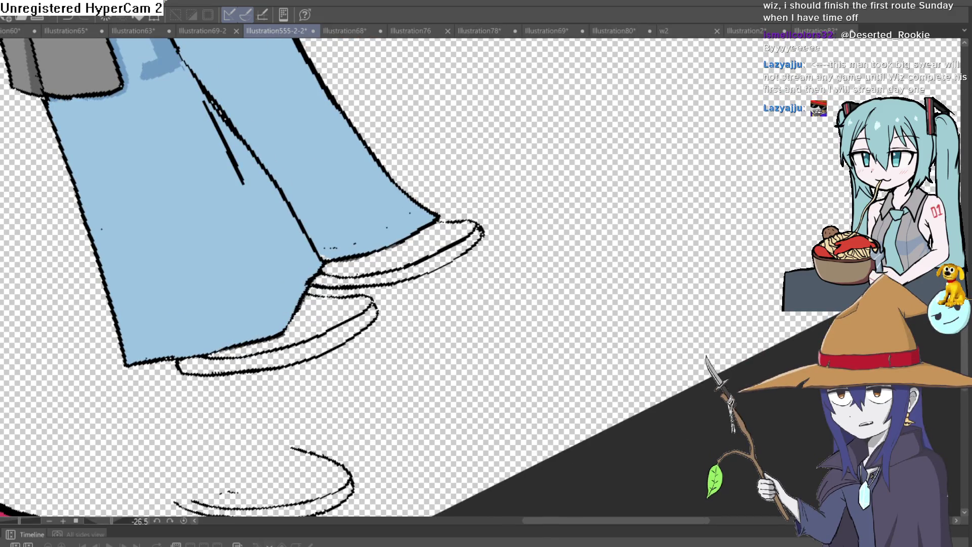
scroll(471, 222, up, 5)
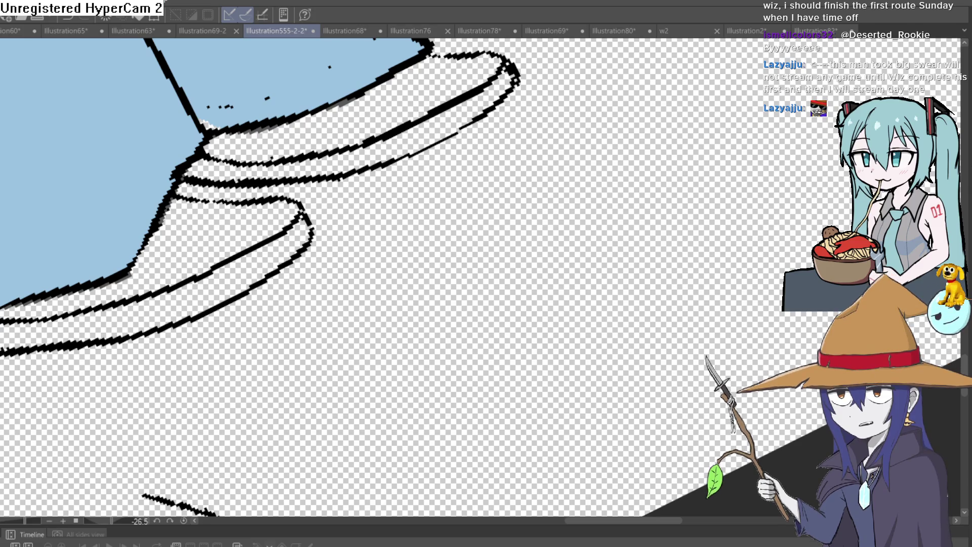
mouse_move(597, 115)
mouse_down()
mouse_move(430, 180)
mouse_move(426, 296)
mouse_move(683, 208)
mouse_move(566, 103)
mouse_move(413, 123)
mouse_move(386, 147)
mouse_up()
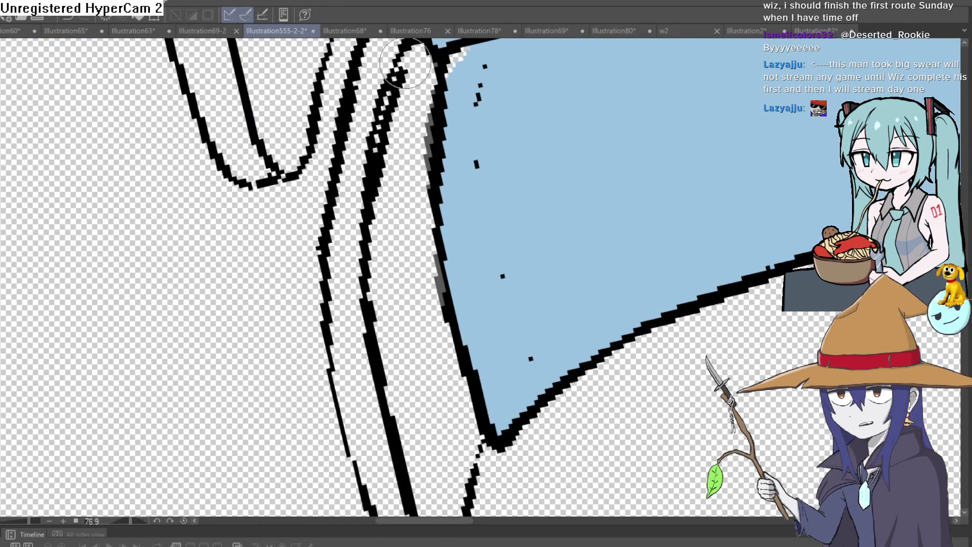
scroll(387, 160, up, 3)
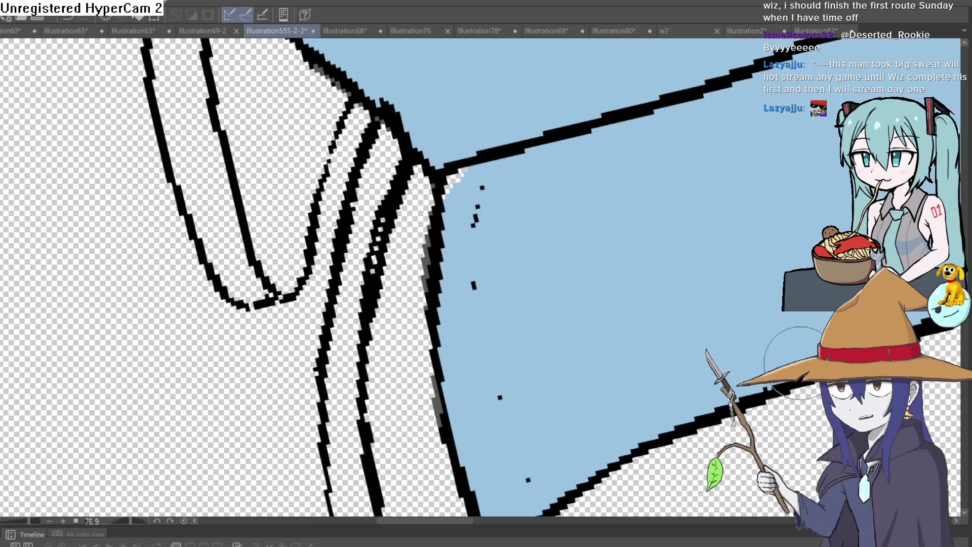
mouse_move(396, 175)
mouse_down()
mouse_move(368, 248)
mouse_move(463, 169)
mouse_move(506, 177)
mouse_move(546, 215)
mouse_up()
scroll(367, 248, down, 2)
scroll(546, 215, down, 5)
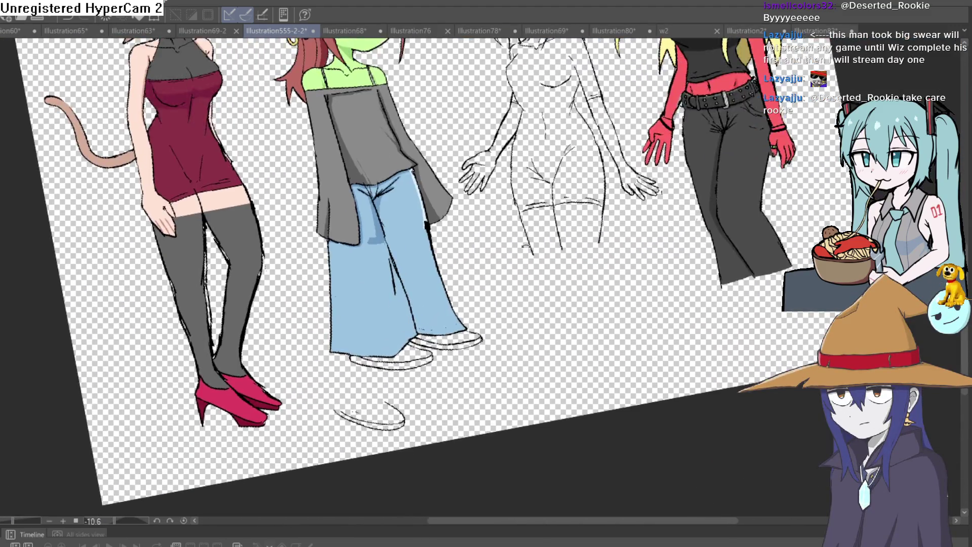
mouse_move(486, 202)
mouse_down()
mouse_move(486, 289)
mouse_move(499, 283)
mouse_move(495, 273)
mouse_up()
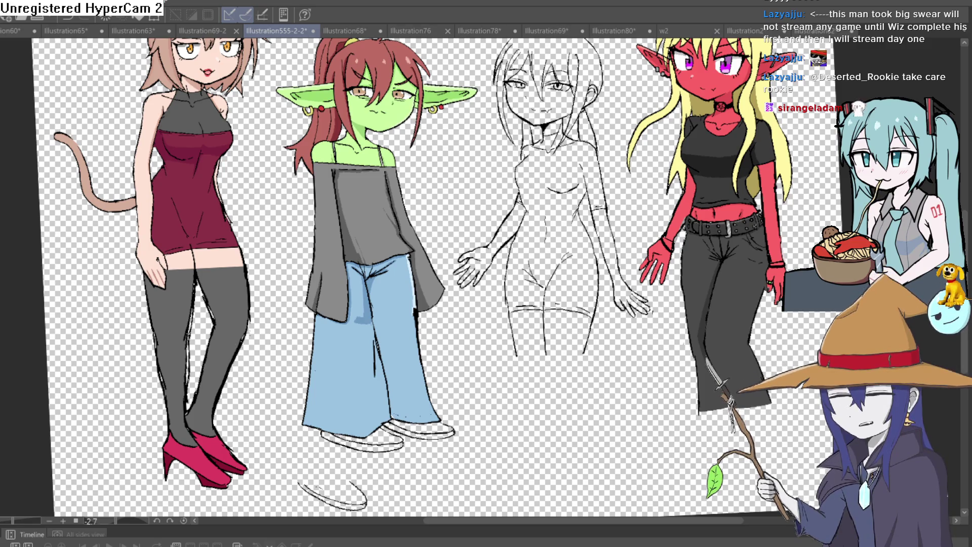
Step: Save Illustration555-2-2 with the latest shoe edits
key(ctrl+s)
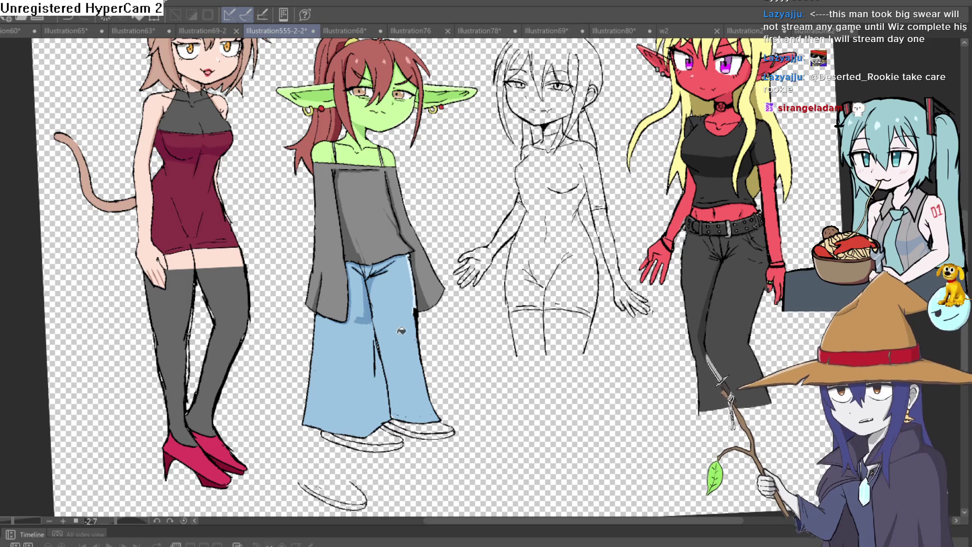
Step: Fill both of the goblin's shoe soles with beige
scroll(255, 441, up, 5)
drag(255, 441, 290, 335)
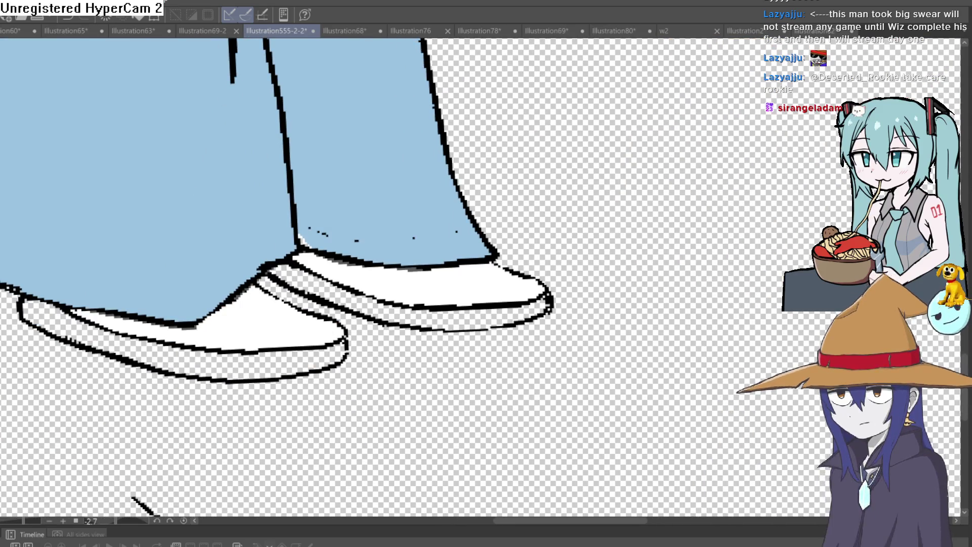
click(112, 344)
click(483, 307)
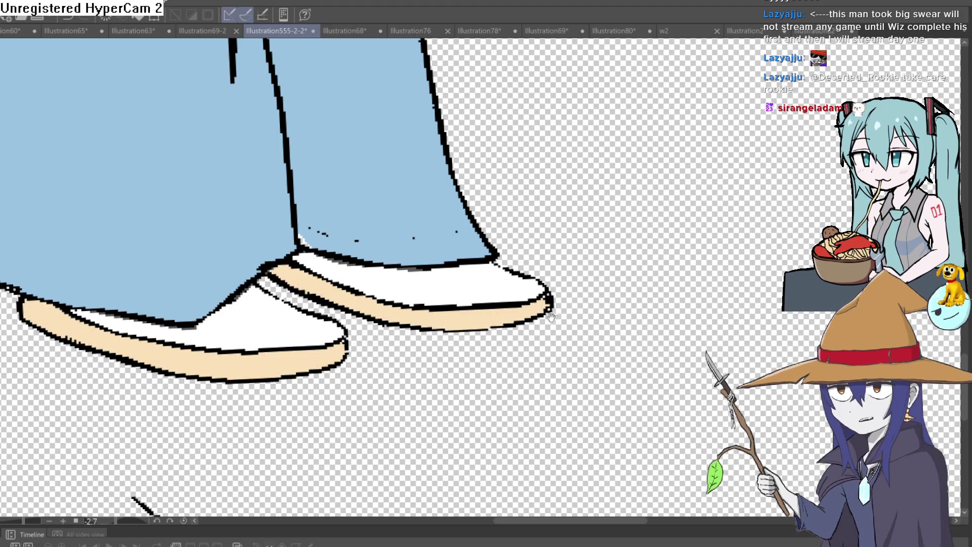
Step: Draw three grey crease lines across the right shoe's toe
scroll(482, 294, down, 3)
scroll(480, 264, up, 4)
drag(480, 263, 480, 198)
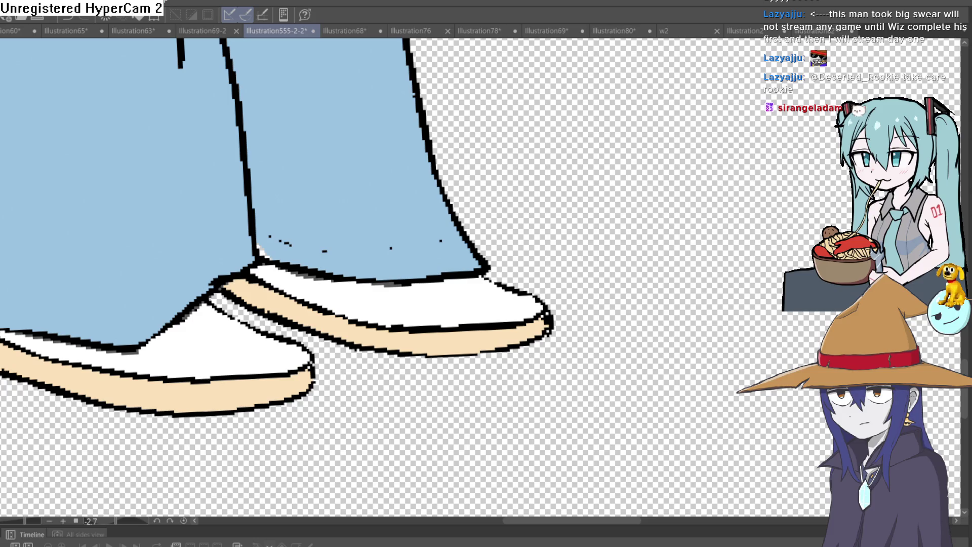
scroll(492, 310, up, 2)
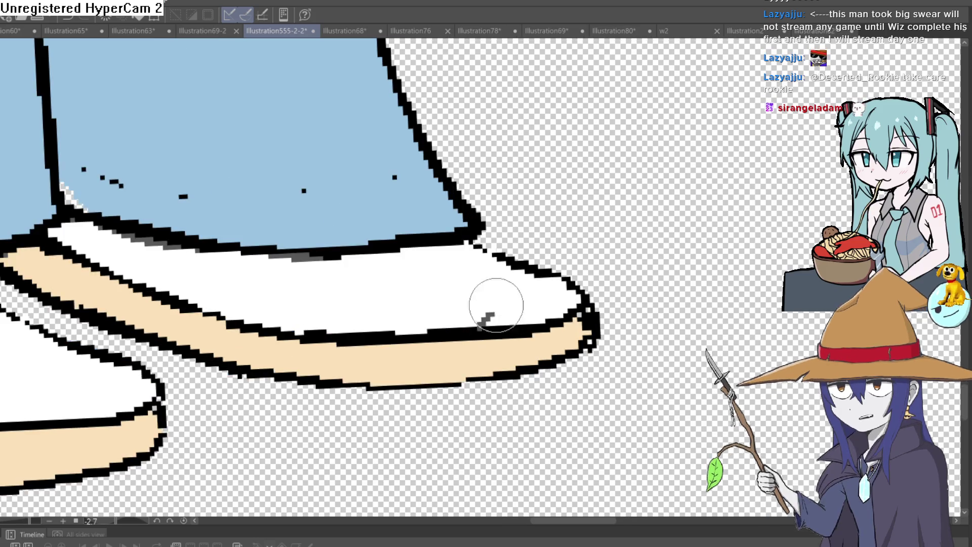
drag(528, 275, 499, 320)
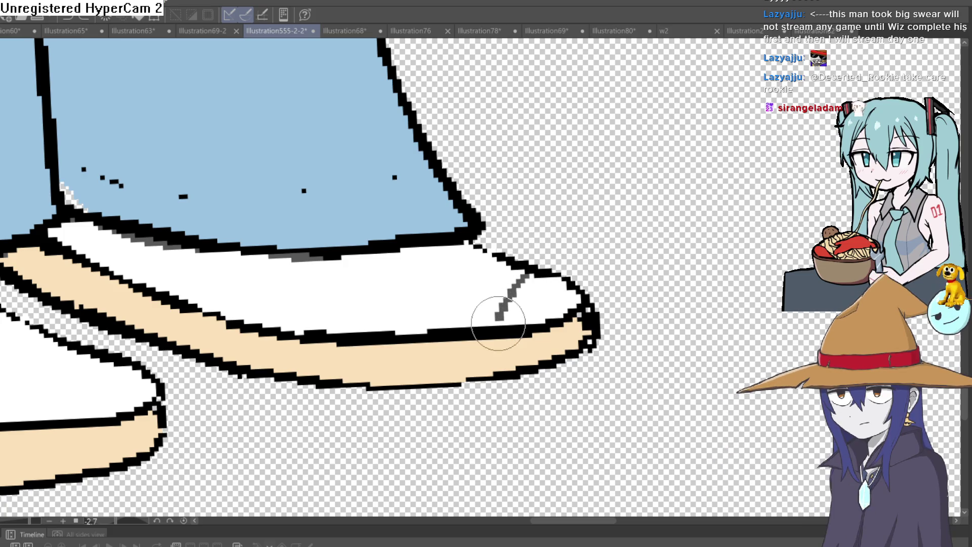
mouse_move(454, 247)
mouse_down()
mouse_move(412, 281)
mouse_move(380, 330)
mouse_up()
drag(320, 259, 281, 327)
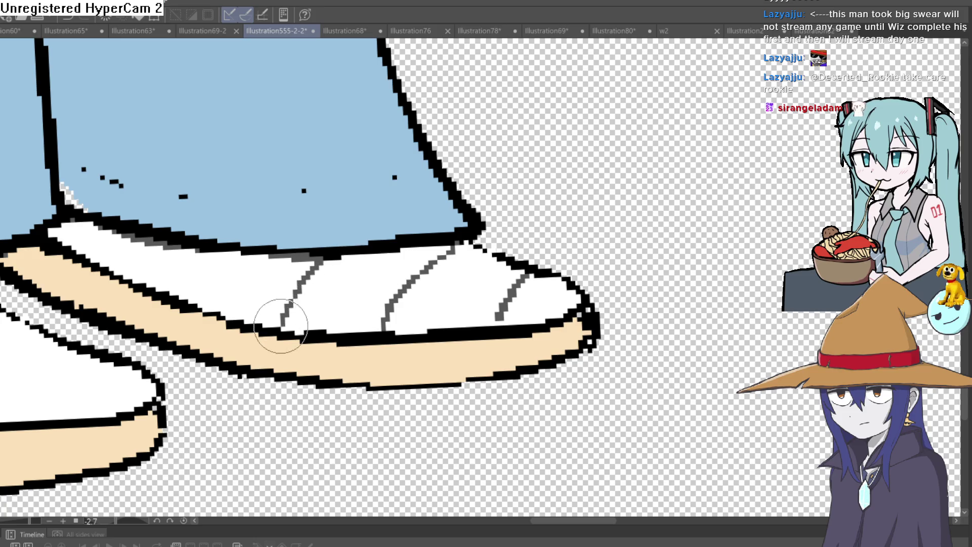
Step: Add grey lines at the heel and along the shoe's middle, and fill its back end dark grey
drag(192, 254, 176, 287)
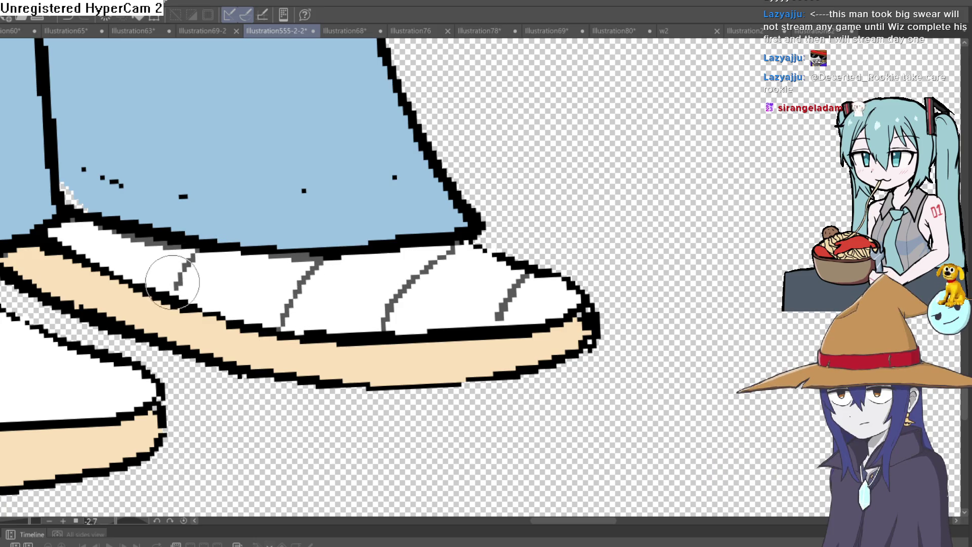
drag(125, 241, 120, 260)
mouse_move(191, 274)
mouse_down()
mouse_move(289, 298)
mouse_move(399, 299)
mouse_up()
drag(296, 304, 377, 323)
mouse_move(387, 255)
mouse_down()
mouse_move(515, 296)
mouse_move(488, 321)
mouse_up()
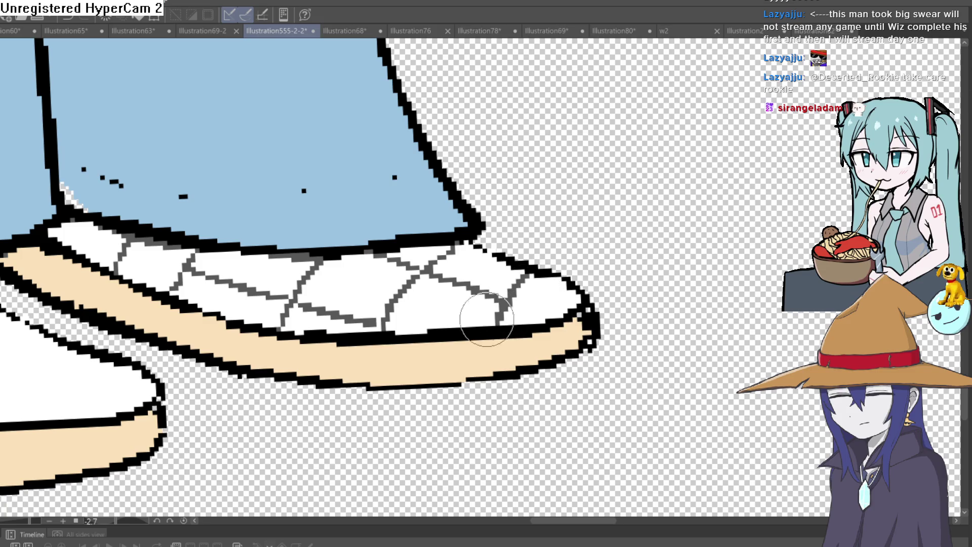
click(120, 241)
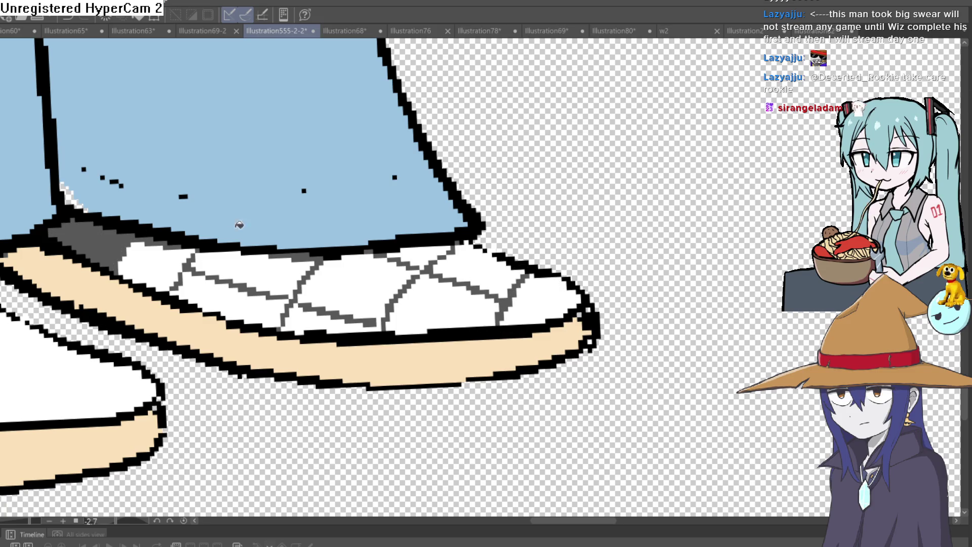
Step: Fill alternating white shoe cells dark grey, undoing one stray fill
click(247, 298)
click(365, 275)
key(ctrl+z)
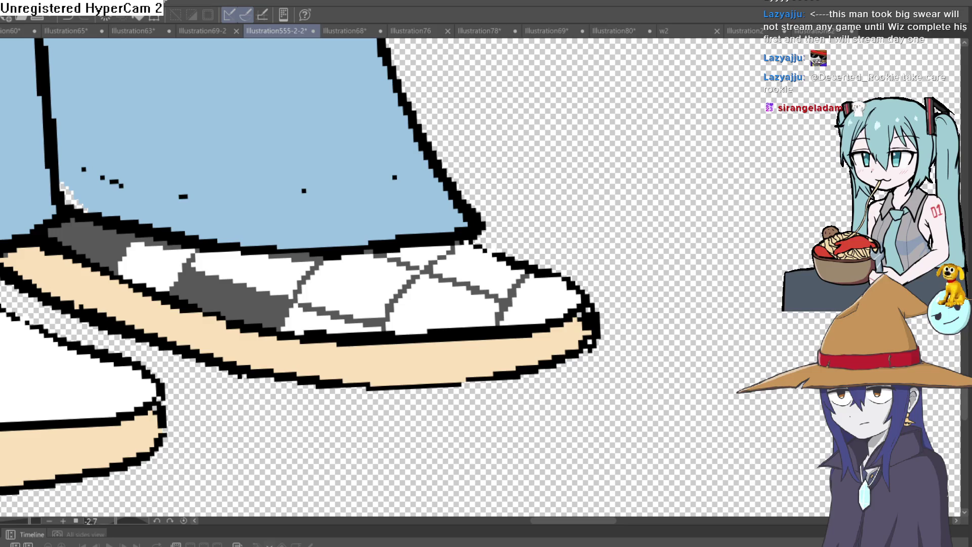
click(393, 279)
click(483, 273)
Step: Brush grey into a remaining white checker square on the shoe toe
scroll(486, 271, down, 5)
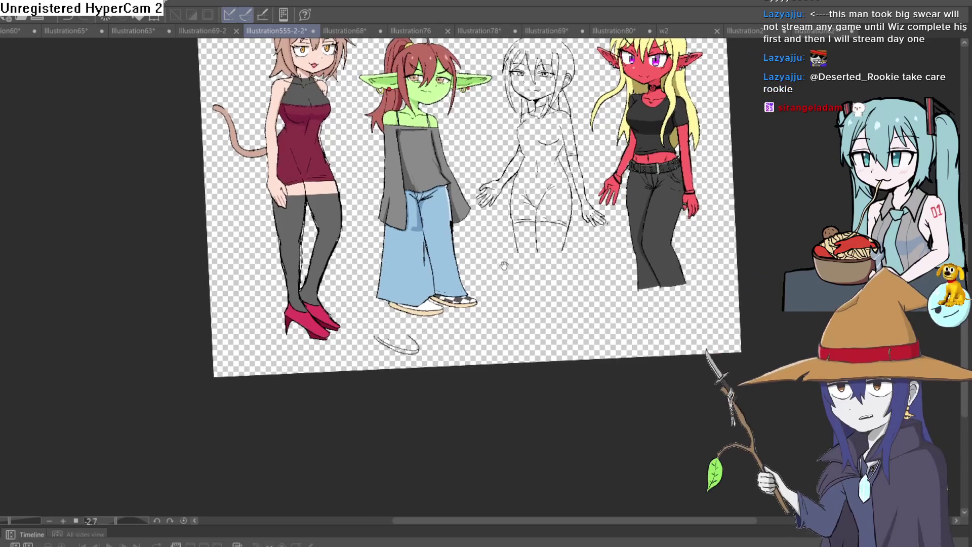
scroll(466, 243, up, 5)
scroll(464, 243, up, 6)
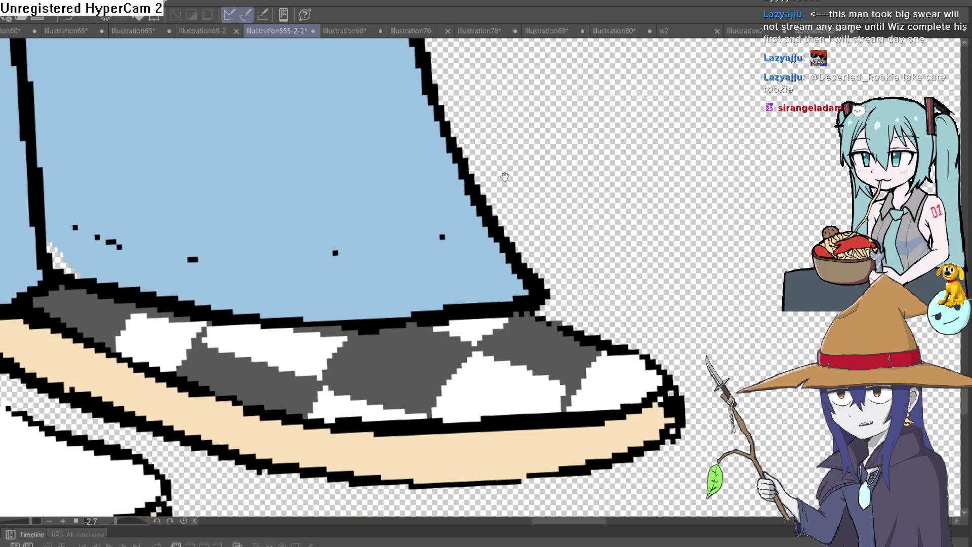
drag(507, 174, 513, 166)
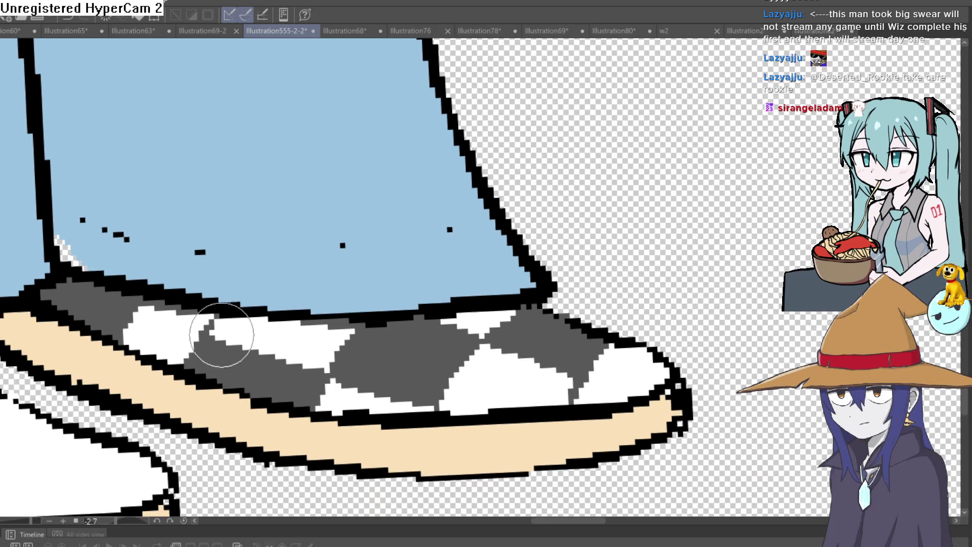
drag(206, 335, 205, 318)
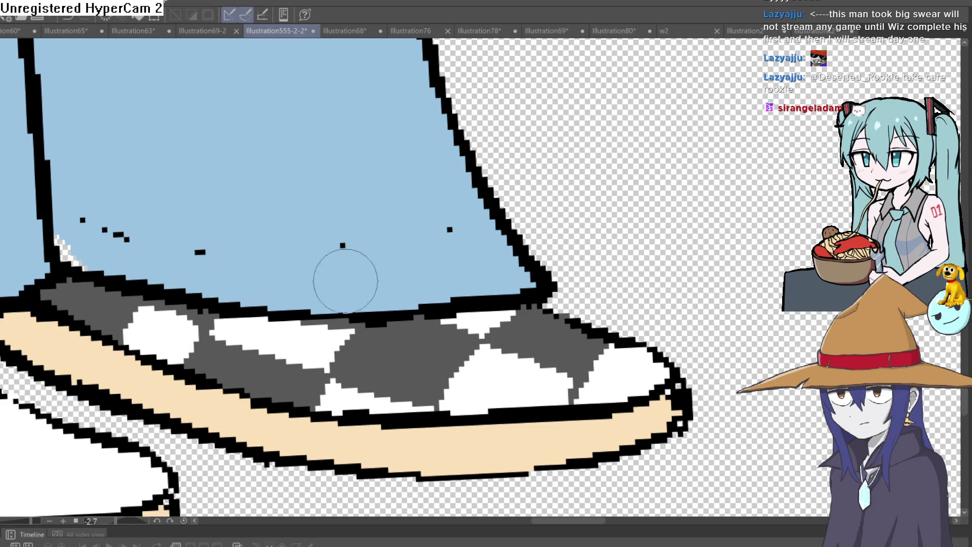
scroll(384, 266, down, 2)
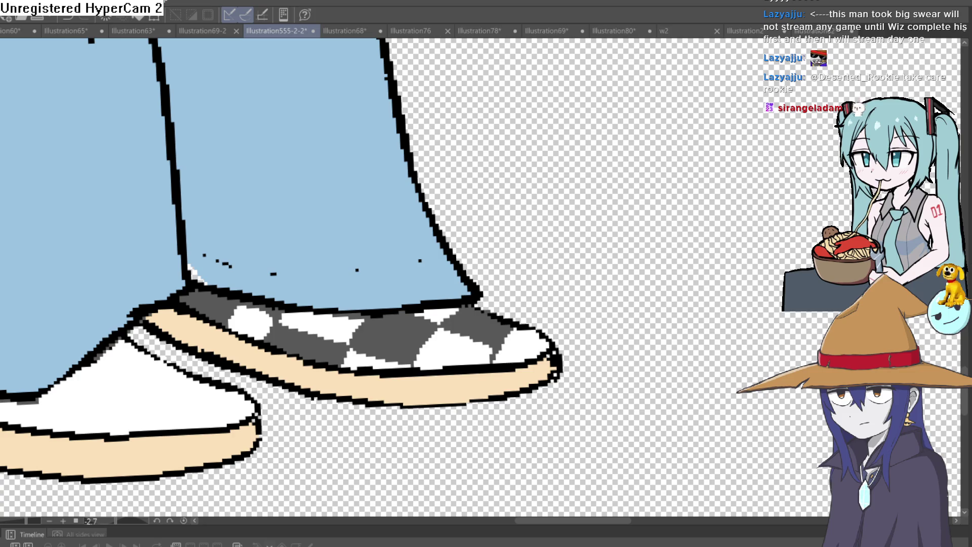
Step: Bucket-fill both goblin shoes dark red, then undo the fill
scroll(432, 337, down, 2)
scroll(433, 337, down, 3)
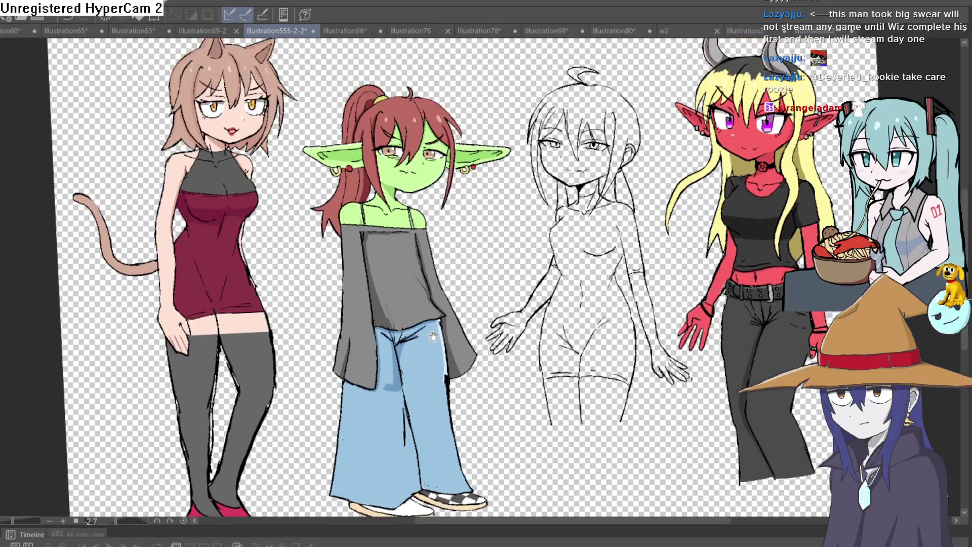
scroll(433, 337, down, 1)
scroll(414, 277, up, 2)
scroll(413, 277, up, 1)
scroll(414, 277, down, 3)
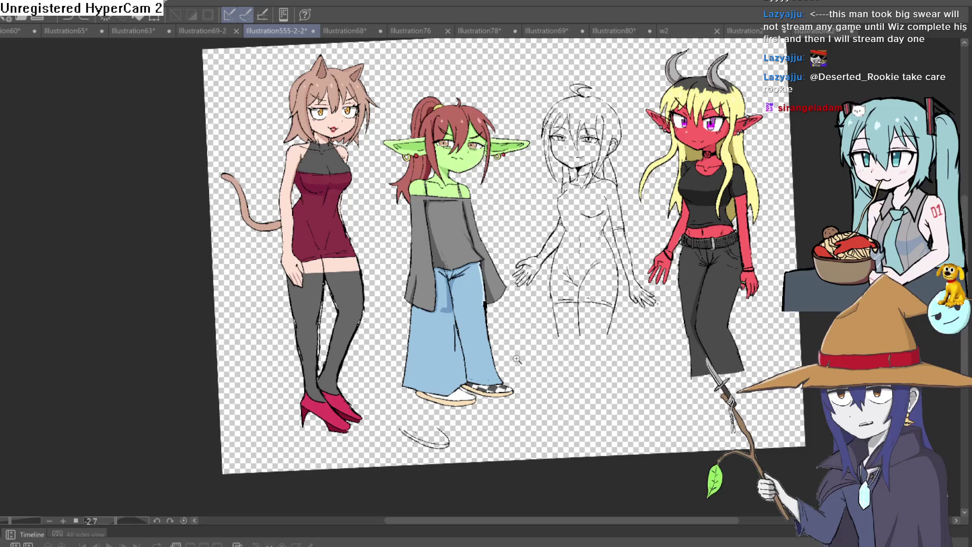
scroll(519, 359, up, 2)
scroll(512, 284, up, 1)
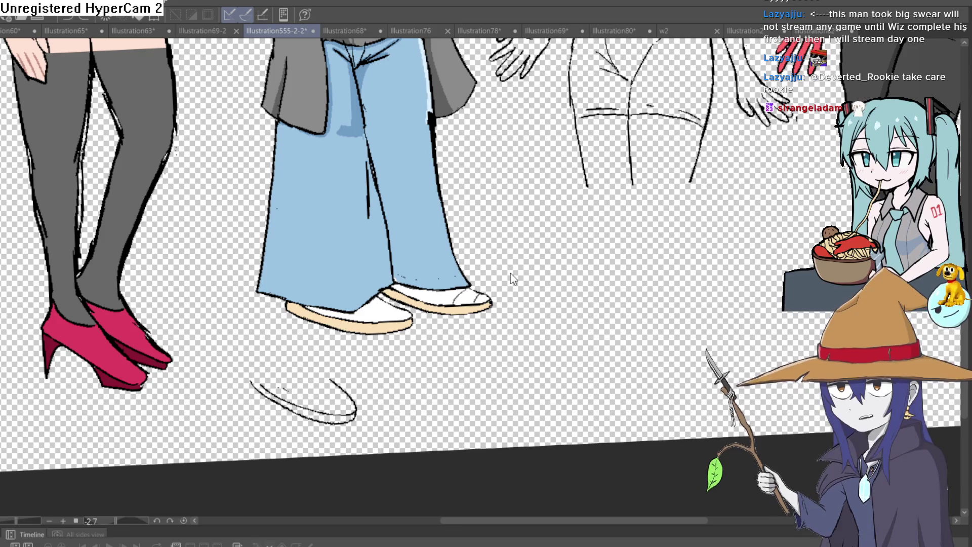
scroll(509, 276, up, 3)
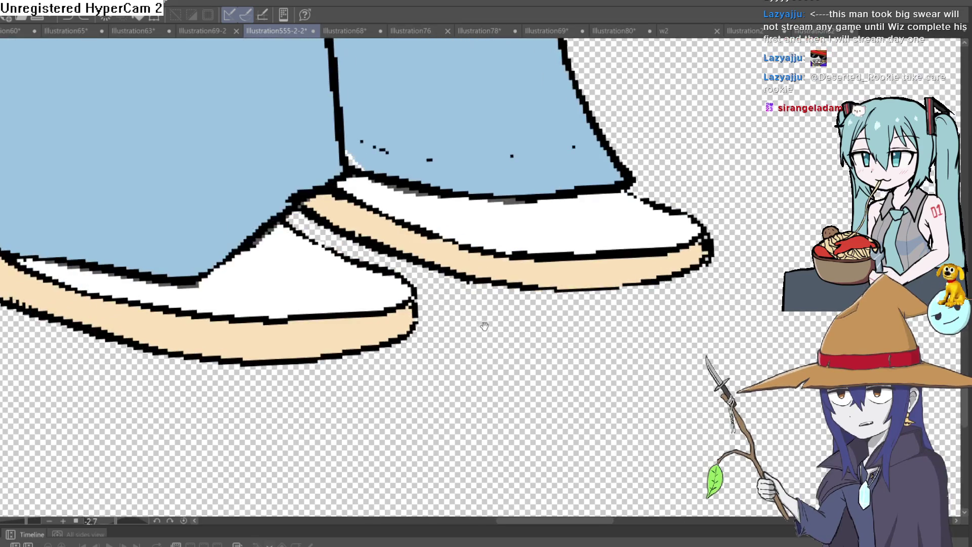
drag(485, 326, 470, 315)
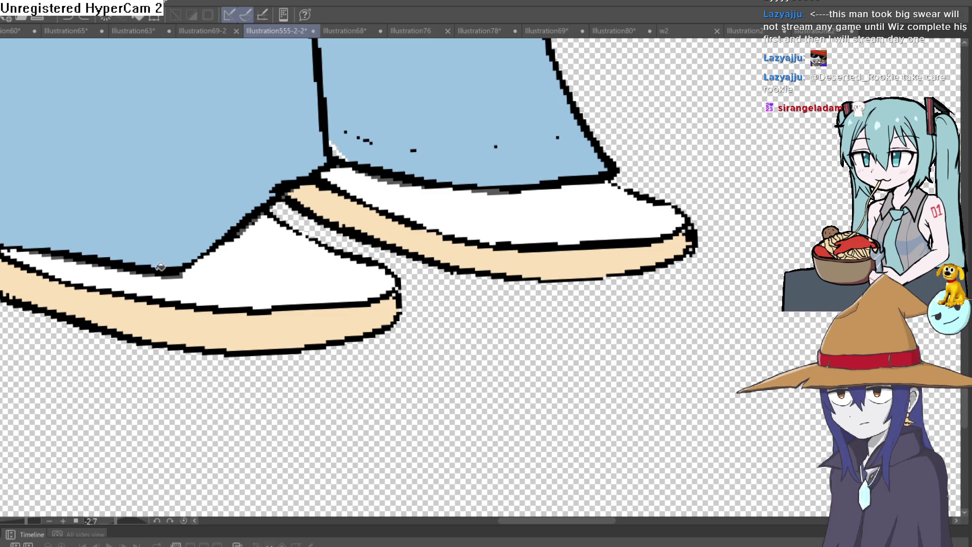
click(289, 263)
click(463, 213)
scroll(658, 172, down, 5)
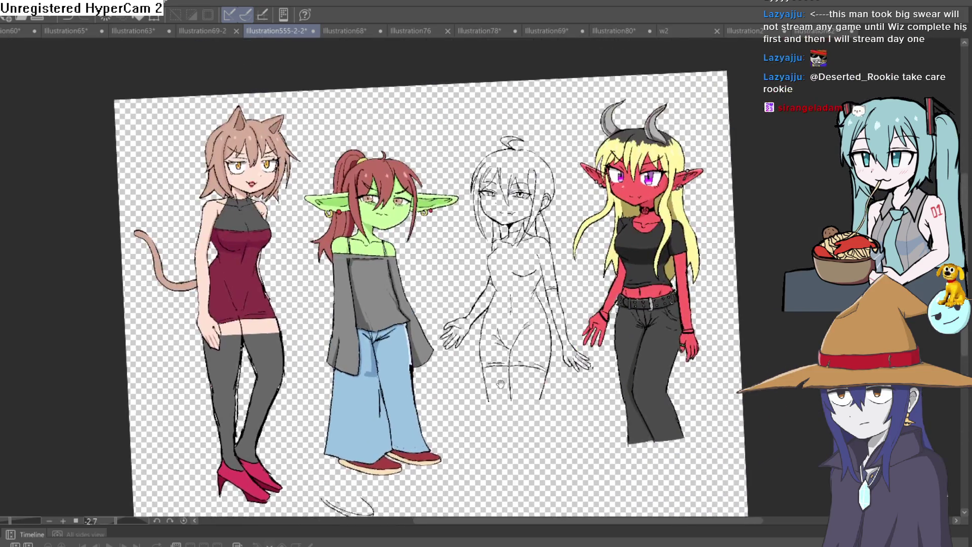
key(ctrl+z)
key(ctrl+z)
Step: Rotate the canvas to about 0.7° so the sheet is nearly level
scroll(440, 300, up, 5)
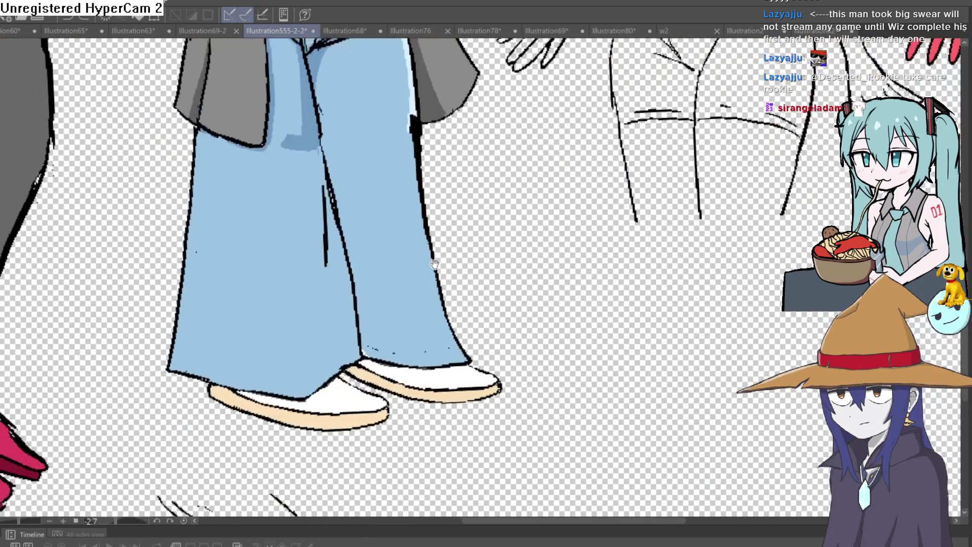
scroll(440, 300, down, 5)
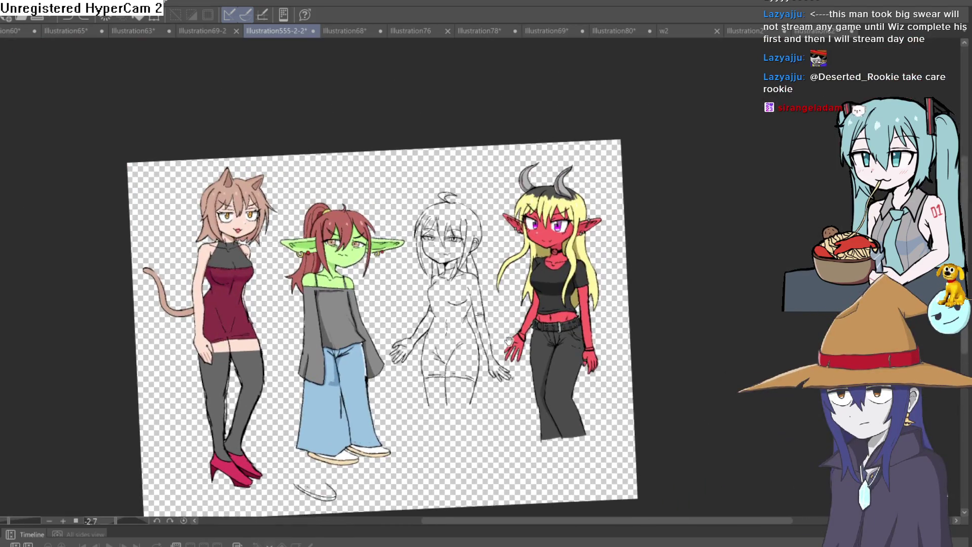
mouse_move(509, 340)
mouse_down()
mouse_move(516, 299)
mouse_move(618, 171)
mouse_up()
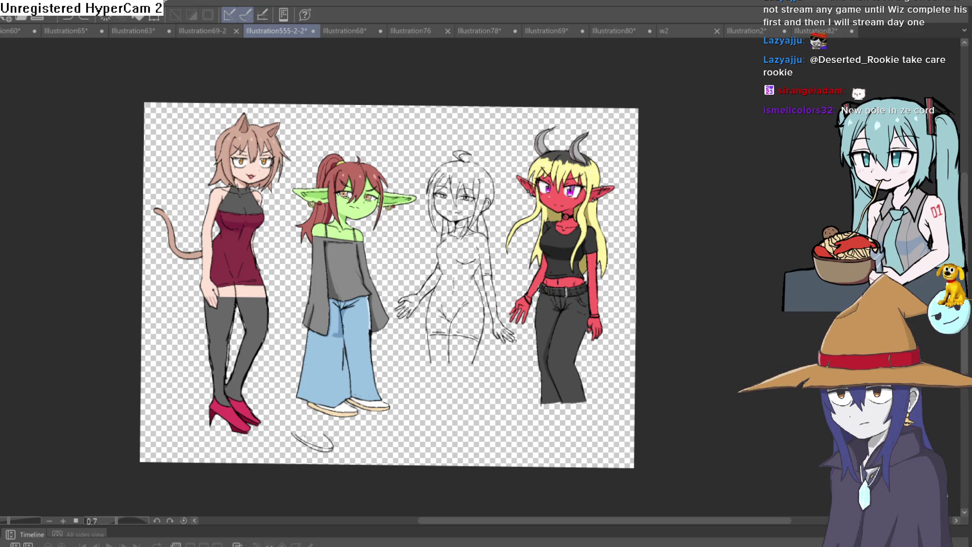
Step: Undo a stray red fill around the figures and zoom to the demon girl's trousers
click(481, 391)
key(ctrl+z)
drag(520, 409, 375, 348)
scroll(460, 288, up, 3)
scroll(460, 287, down, 4)
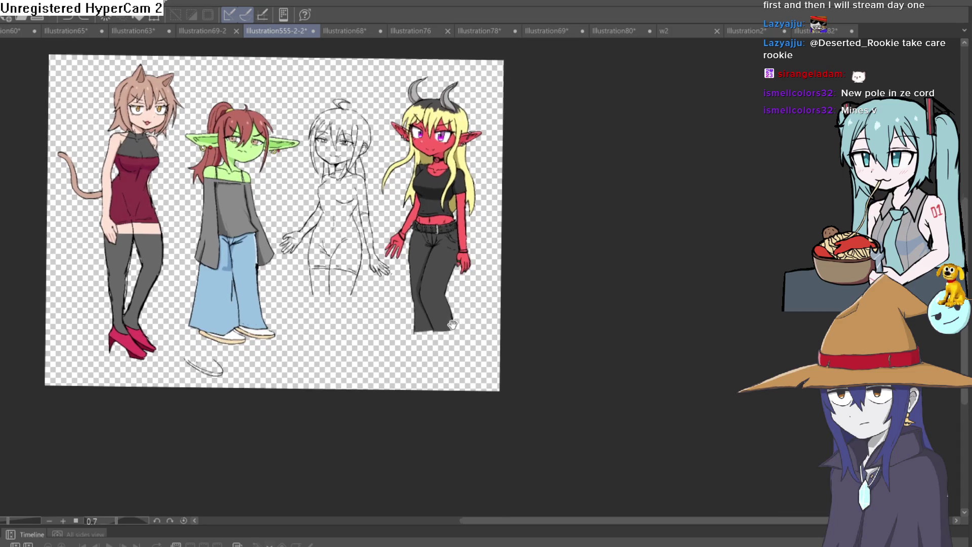
scroll(456, 321, up, 3)
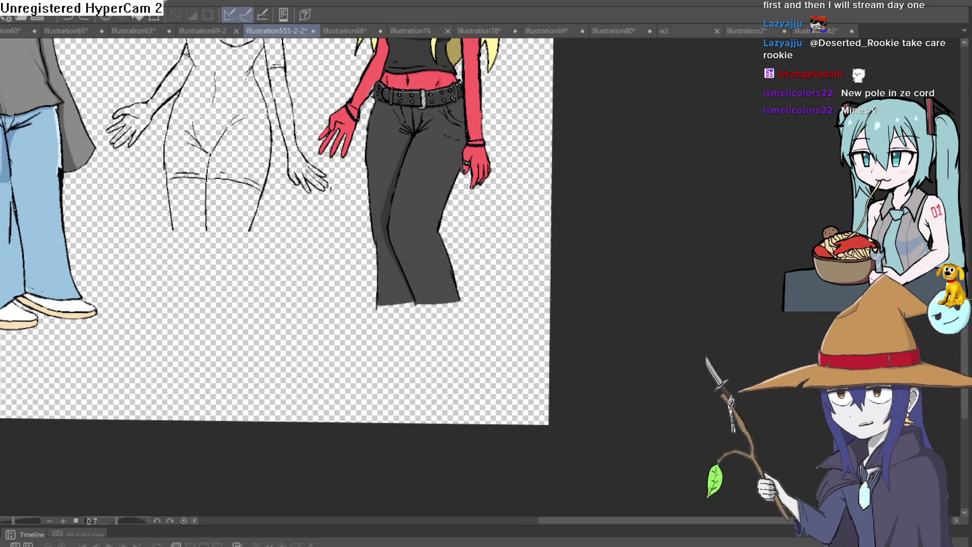
scroll(474, 282, up, 3)
Step: Test two strokes below the trouser hem, undo them, and toggle the pants layer to check
drag(357, 325, 370, 361)
key(ctrl+z)
drag(356, 324, 366, 370)
key(ctrl+z)
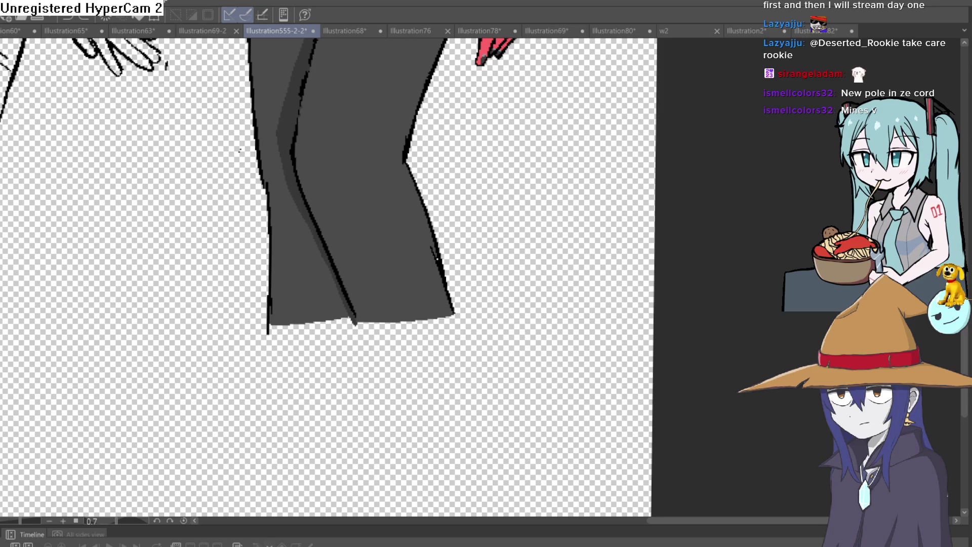
key(ctrl+z)
key(ctrl+y)
Step: Outline the right and left trouser cuffs with the pen
drag(391, 355, 453, 315)
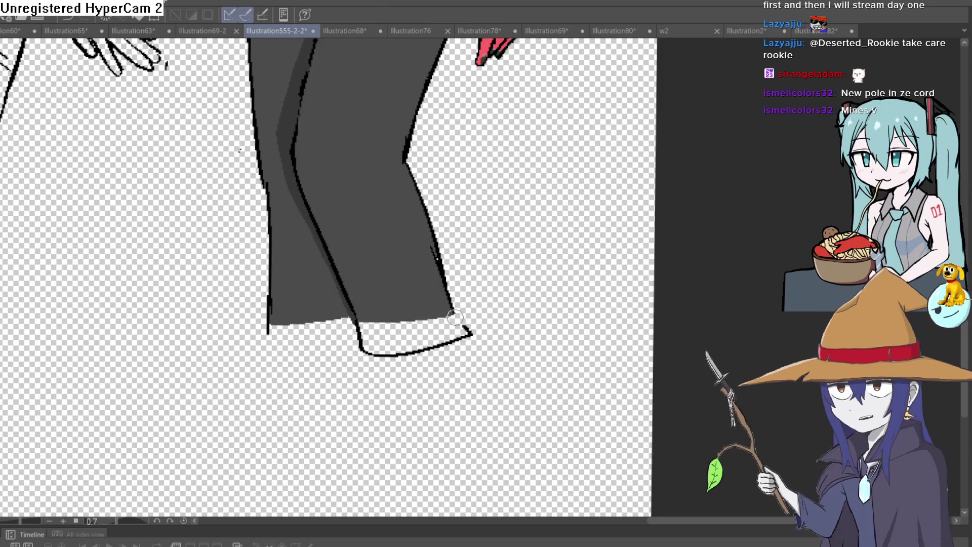
mouse_move(268, 316)
mouse_down()
mouse_move(266, 338)
mouse_move(361, 329)
mouse_up()
scroll(362, 329, down, 5)
scroll(425, 349, up, 6)
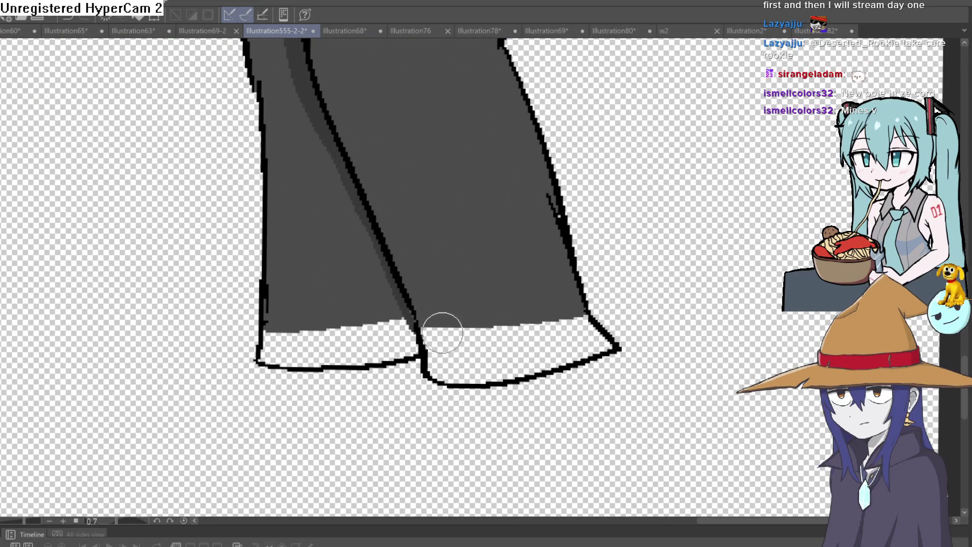
scroll(440, 334, down, 3)
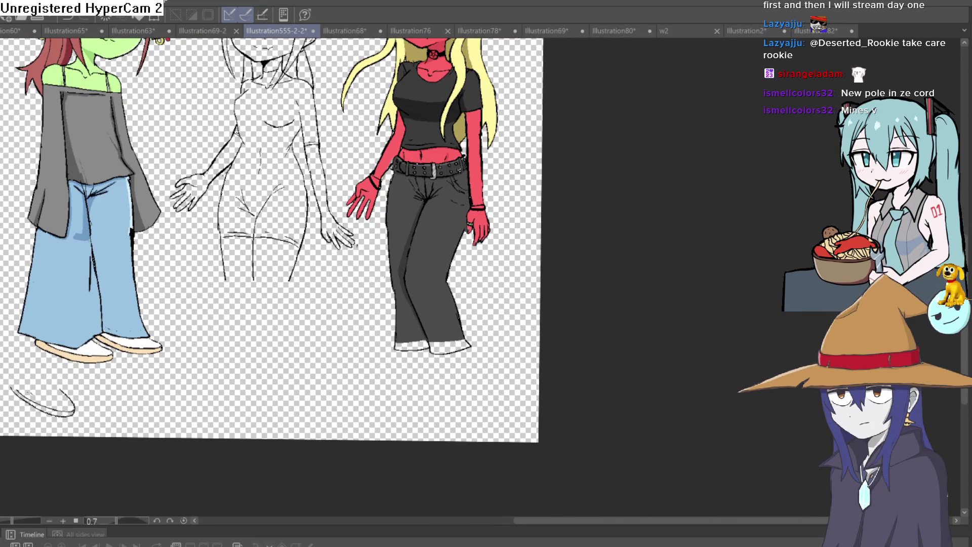
scroll(489, 277, down, 2)
scroll(453, 303, up, 3)
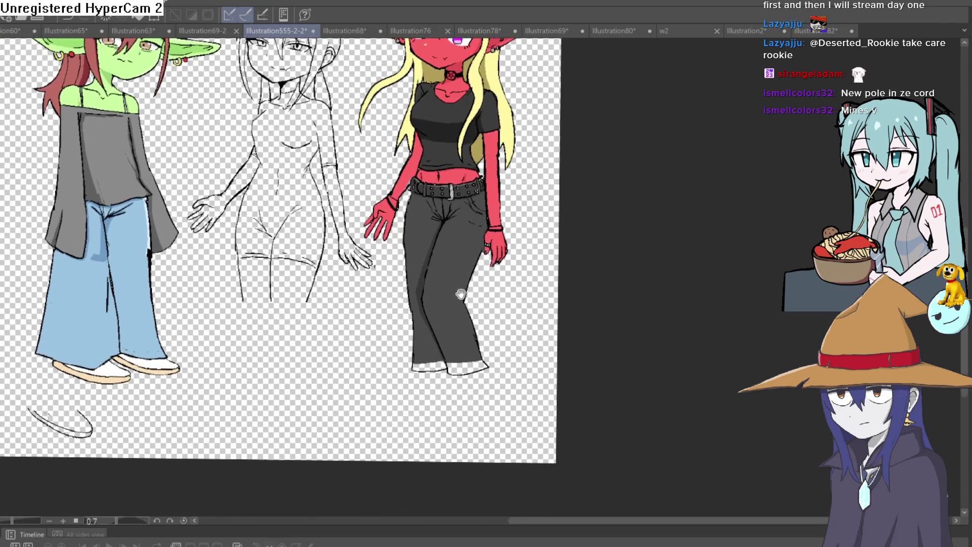
Step: Ink shoe outlines under the cuffs: a short line under the right cuff and the left shoe
drag(453, 302, 503, 265)
drag(417, 278, 496, 264)
scroll(467, 282, up, 5)
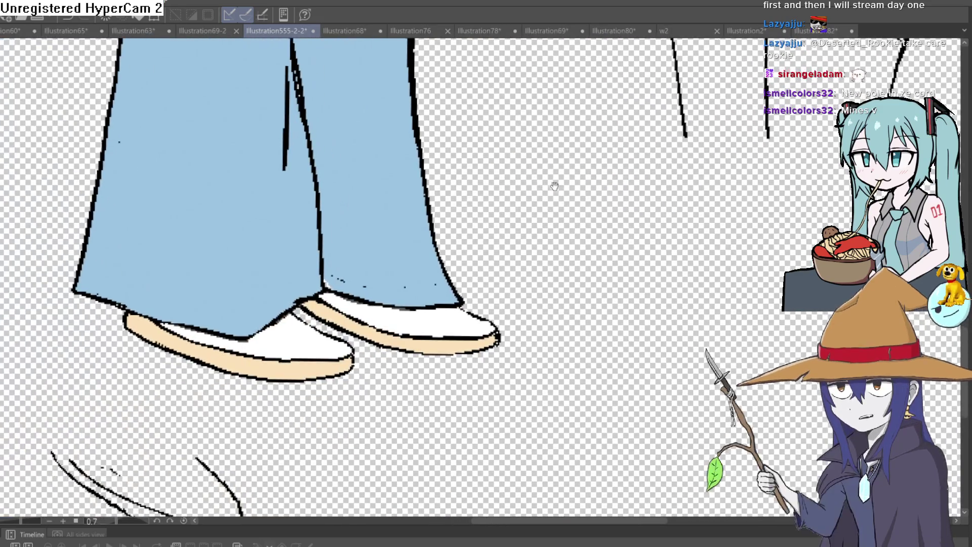
scroll(555, 186, down, 5)
drag(554, 187, 273, 197)
scroll(512, 264, up, 3)
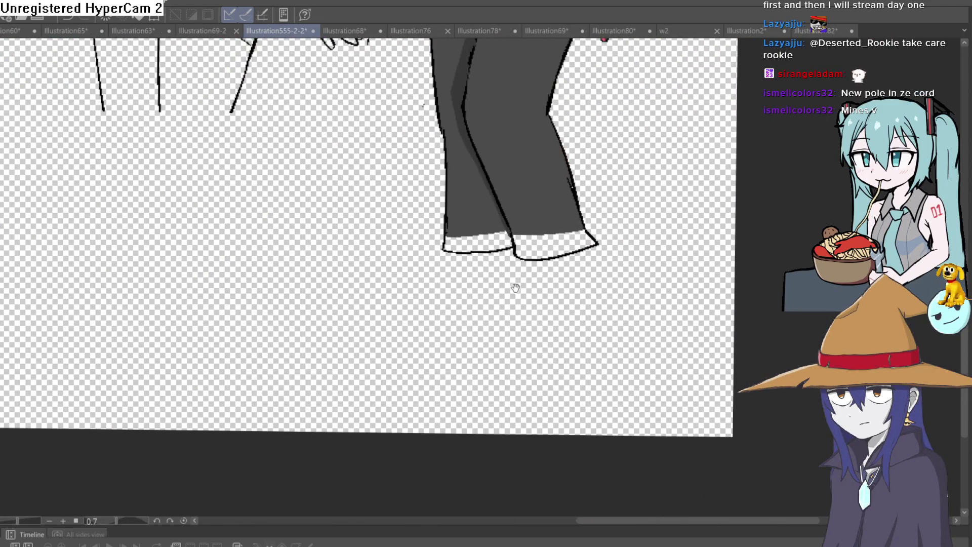
mouse_move(385, 277)
mouse_down()
mouse_move(362, 297)
mouse_move(367, 331)
mouse_move(456, 305)
mouse_move(450, 267)
mouse_up()
drag(315, 271, 294, 288)
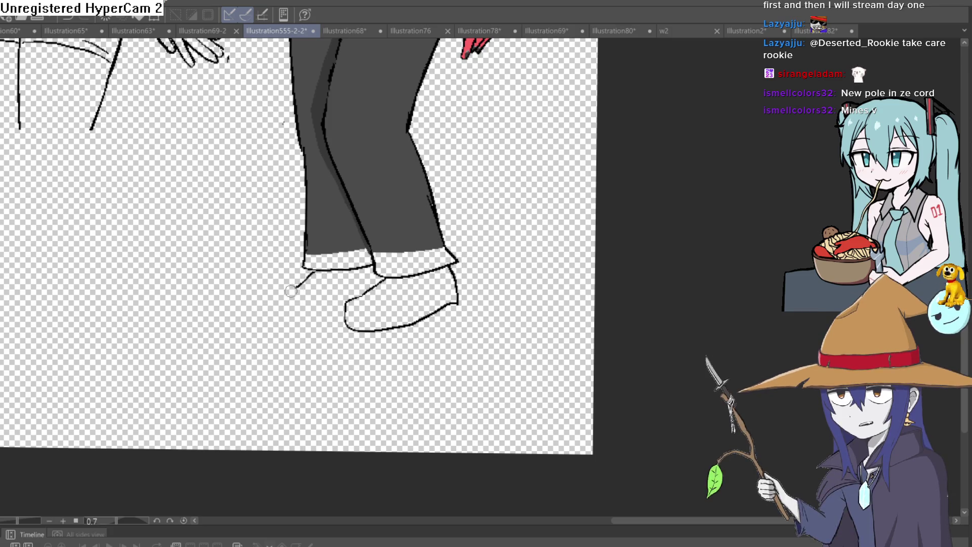
drag(272, 327, 342, 325)
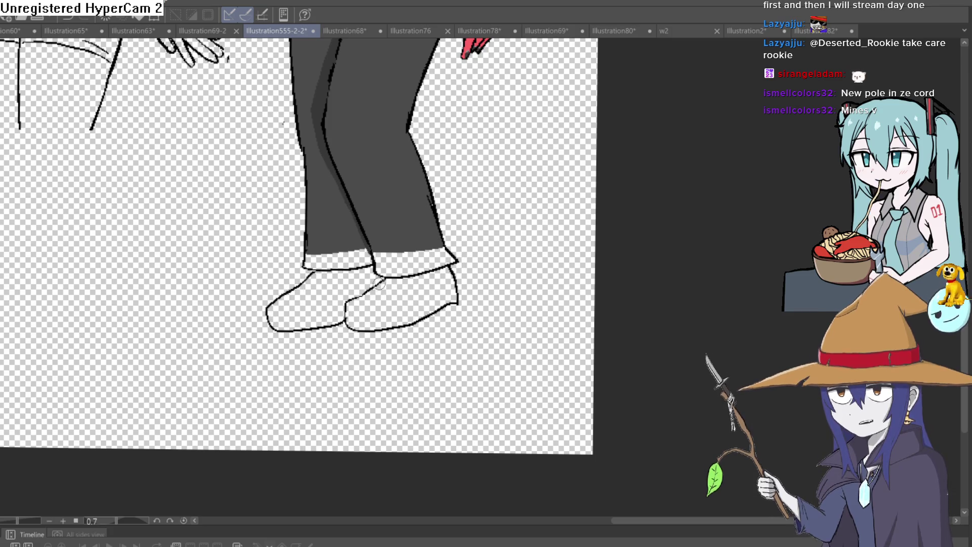
scroll(430, 261, down, 2)
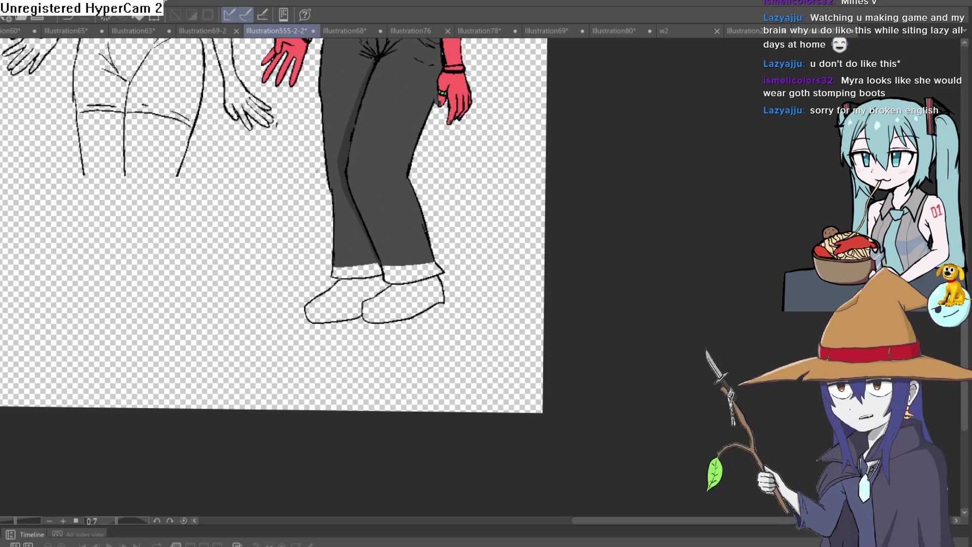
Step: Sample the pants' dark grey and fill both white cuffs with it
scroll(471, 252, down, 5)
scroll(471, 258, up, 4)
scroll(470, 261, down, 3)
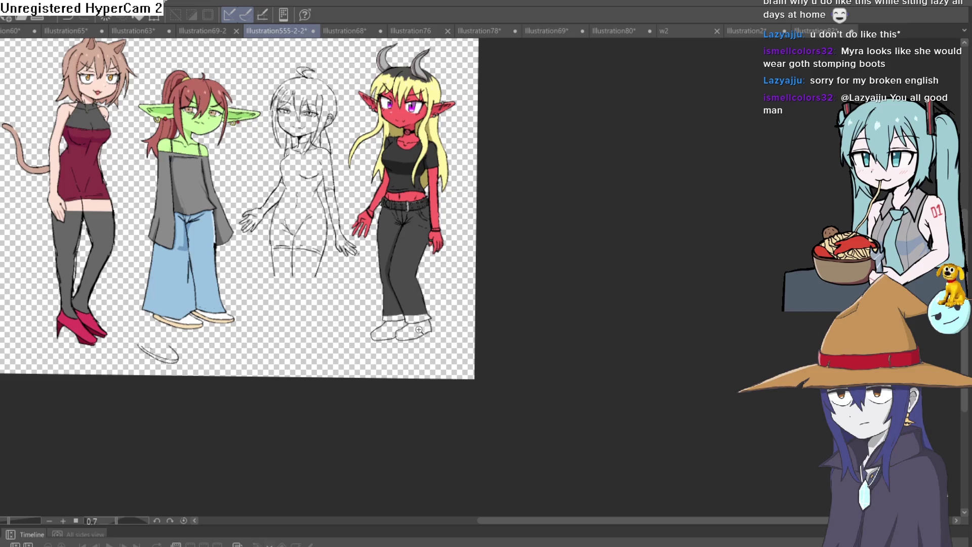
scroll(418, 329, up, 3)
alt+click(399, 235)
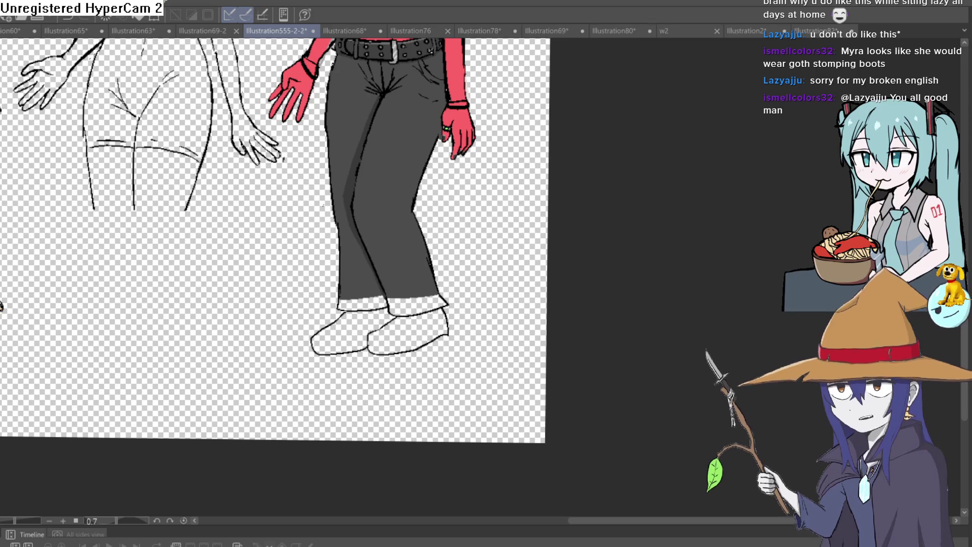
click(418, 305)
click(362, 303)
Step: Lasso both old shoe outlines and delete them from below the hems
scroll(397, 267, down, 3)
mouse_move(473, 245)
mouse_down()
mouse_move(451, 334)
mouse_move(459, 247)
mouse_up()
scroll(460, 272, up, 3)
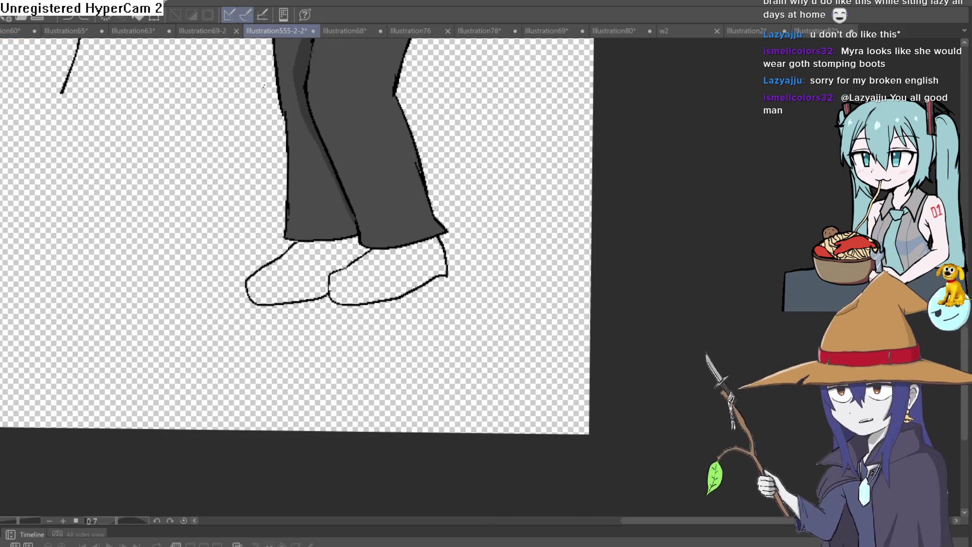
scroll(465, 215, up, 2)
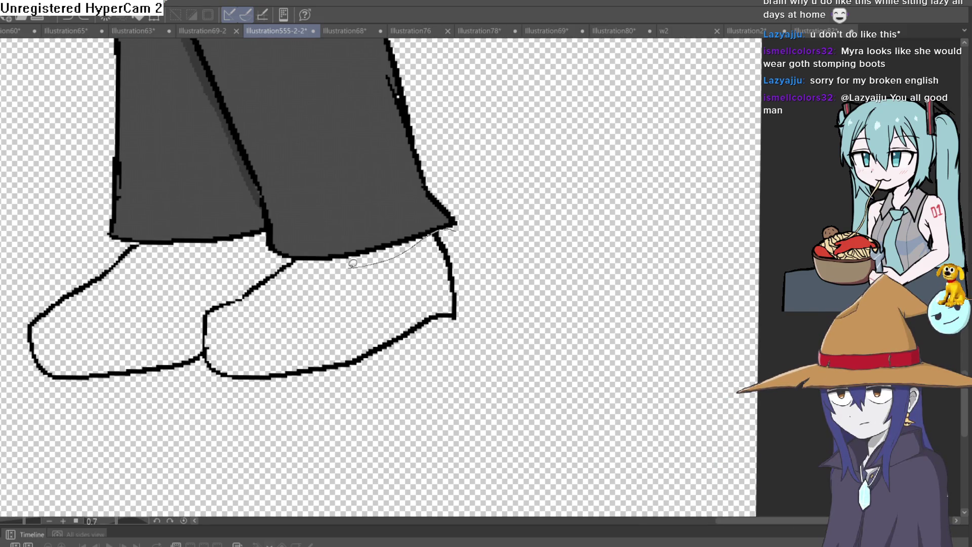
mouse_move(294, 258)
mouse_down()
mouse_move(147, 246)
mouse_move(3, 309)
mouse_move(483, 399)
mouse_up()
drag(456, 228, 455, 227)
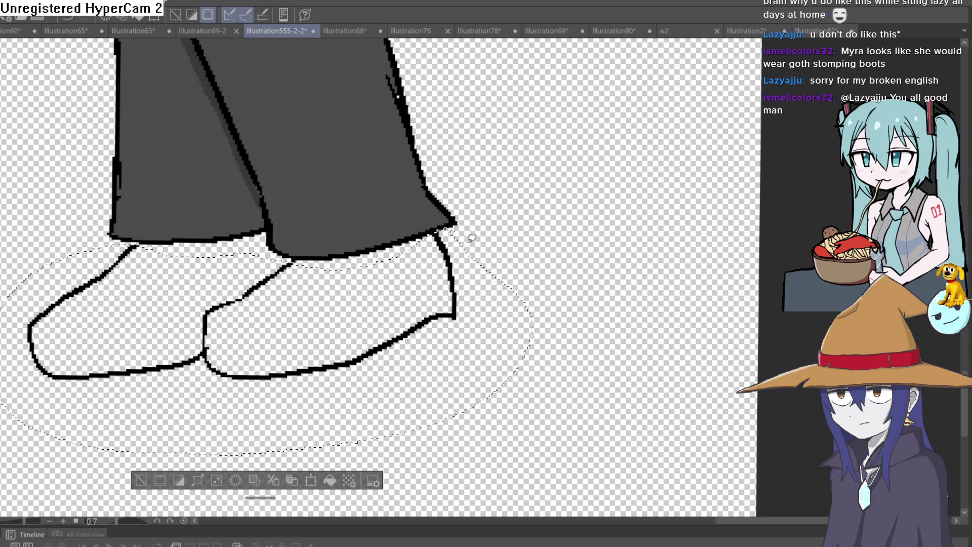
key(Delete)
key(ctrl+z)
key(ctrl+z)
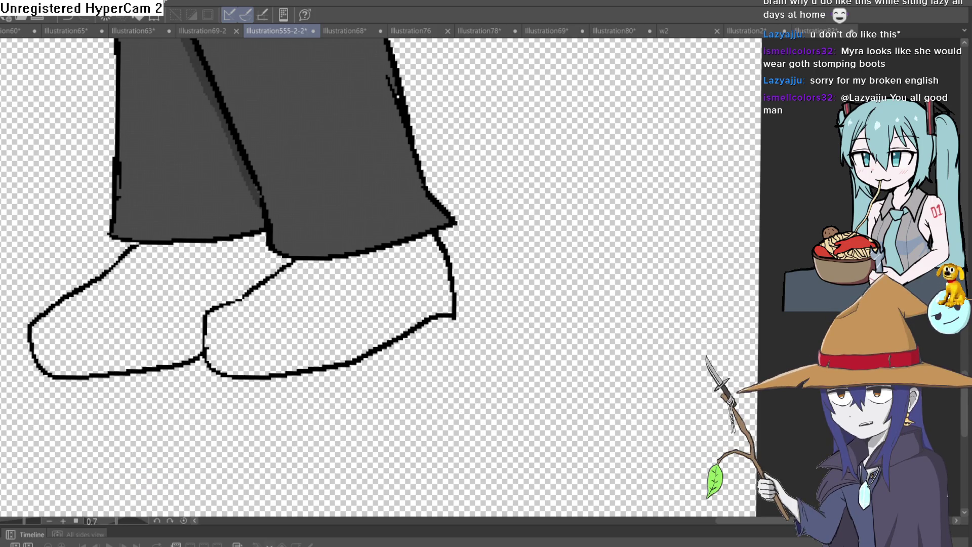
key(Delete)
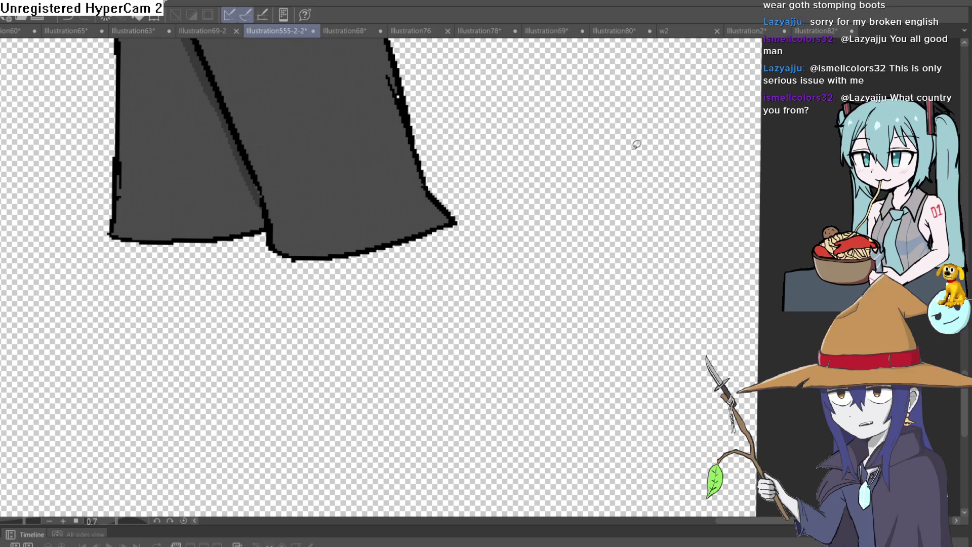
Step: Zoom to the trouser hem and undo the stray grey stroke below it
scroll(568, 96, down, 5)
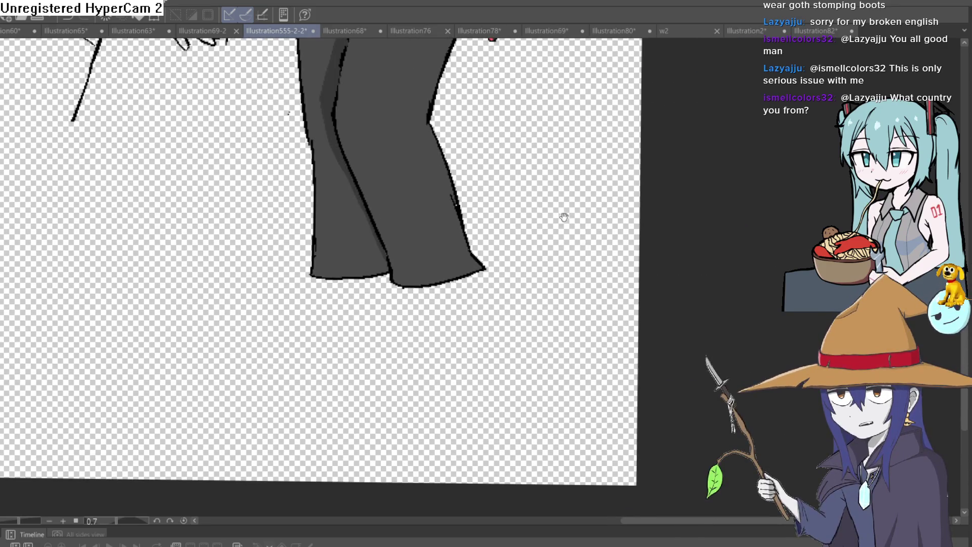
drag(563, 217, 566, 220)
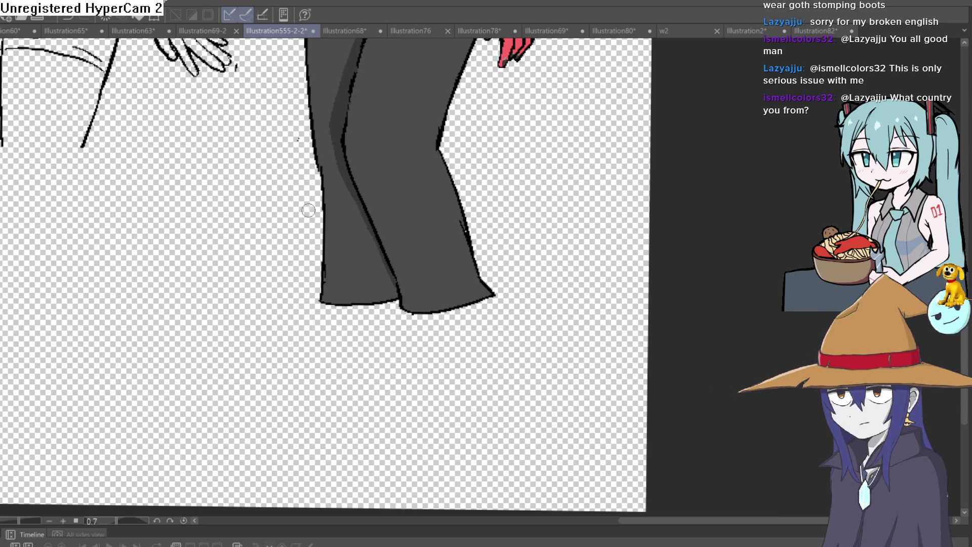
scroll(376, 273, up, 2)
key(ctrl+z)
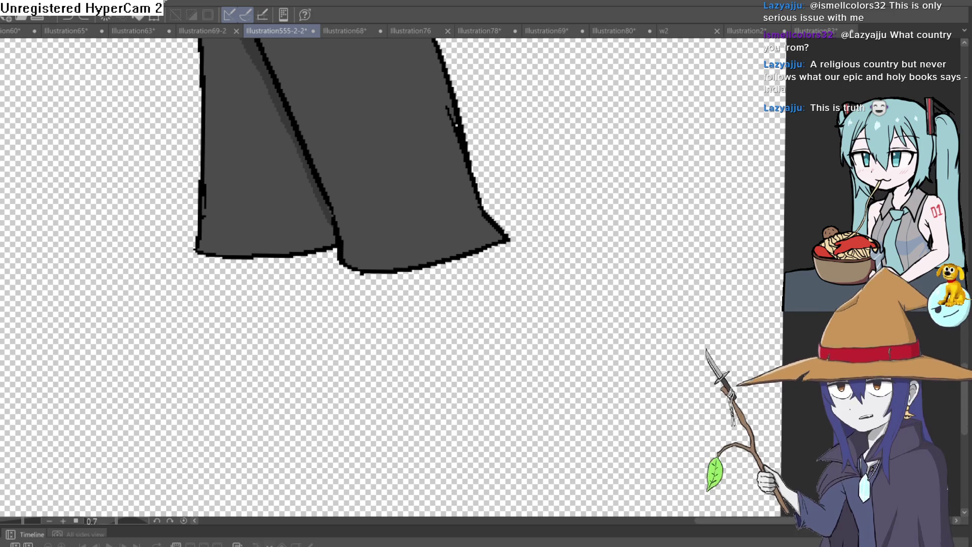
Step: Try a first boot stroke, undo it, and frame the right pant hem
drag(568, 192, 625, 116)
scroll(625, 115, down, 5)
key(ctrl+z)
scroll(493, 317, up, 2)
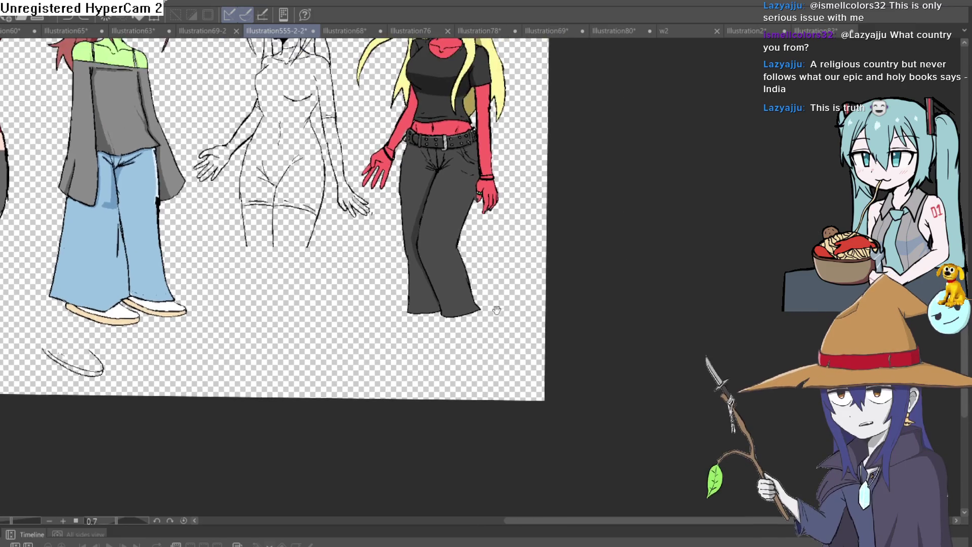
scroll(494, 316, up, 3)
scroll(466, 283, down, 1)
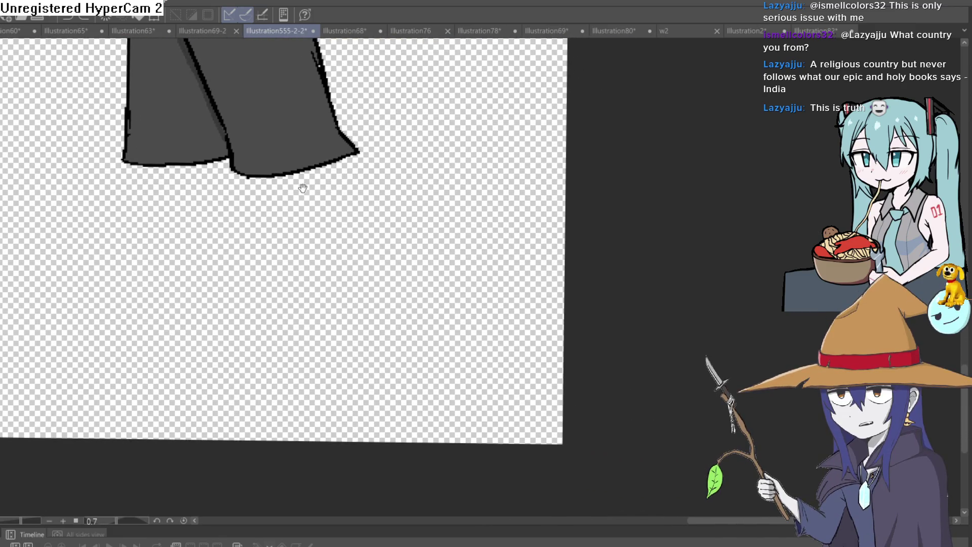
mouse_move(304, 194)
mouse_down()
mouse_move(315, 185)
mouse_move(317, 224)
mouse_up()
scroll(314, 226, down, 1)
scroll(315, 226, up, 1)
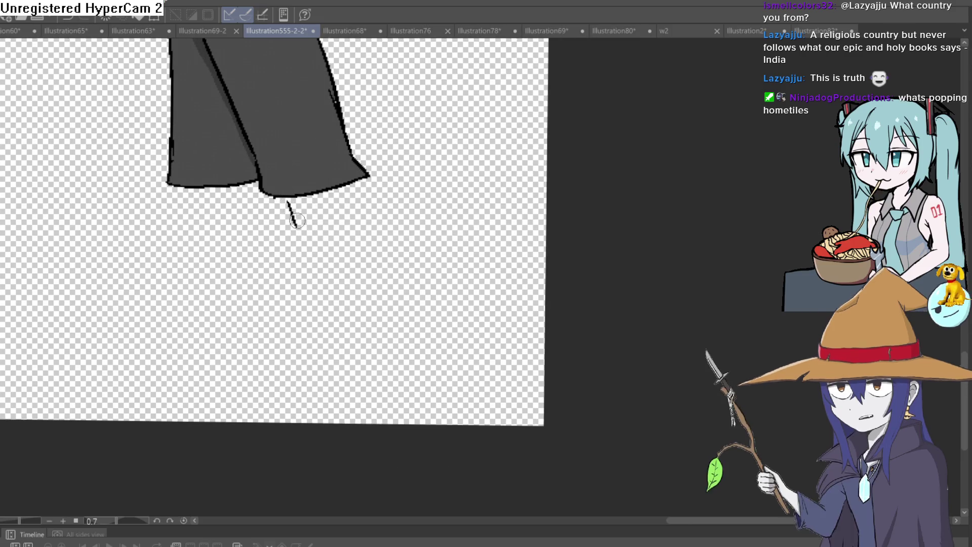
drag(348, 208, 336, 191)
Step: Draw the first boot's ankle line, sole, toe and front back up to the hem
mouse_move(276, 184)
mouse_down()
mouse_move(288, 227)
mouse_move(213, 285)
mouse_up()
key(ctrl+z)
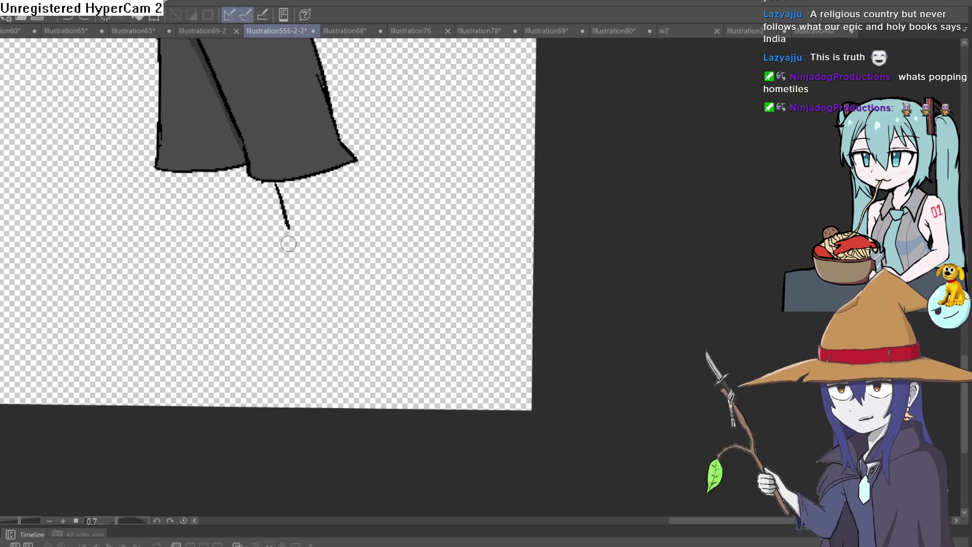
drag(288, 228, 229, 267)
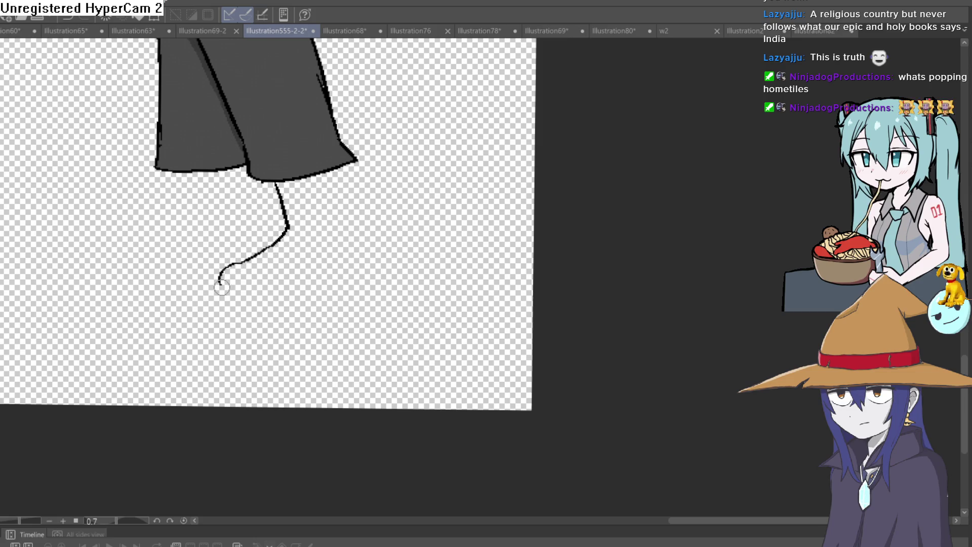
drag(325, 278, 372, 279)
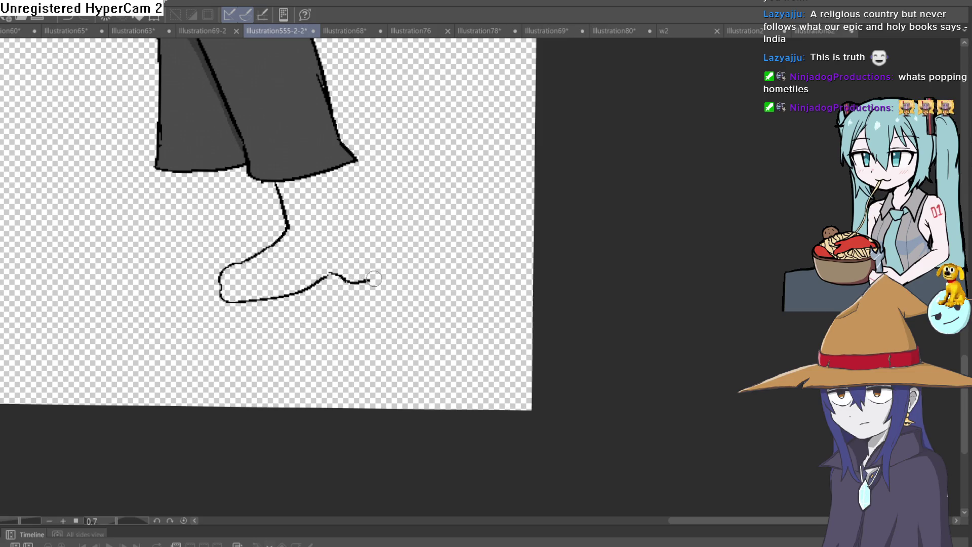
drag(366, 229, 352, 167)
Step: Start the second boot's ankle line from the other hem, redrawing it once
scroll(431, 152, down, 3)
scroll(427, 312, up, 2)
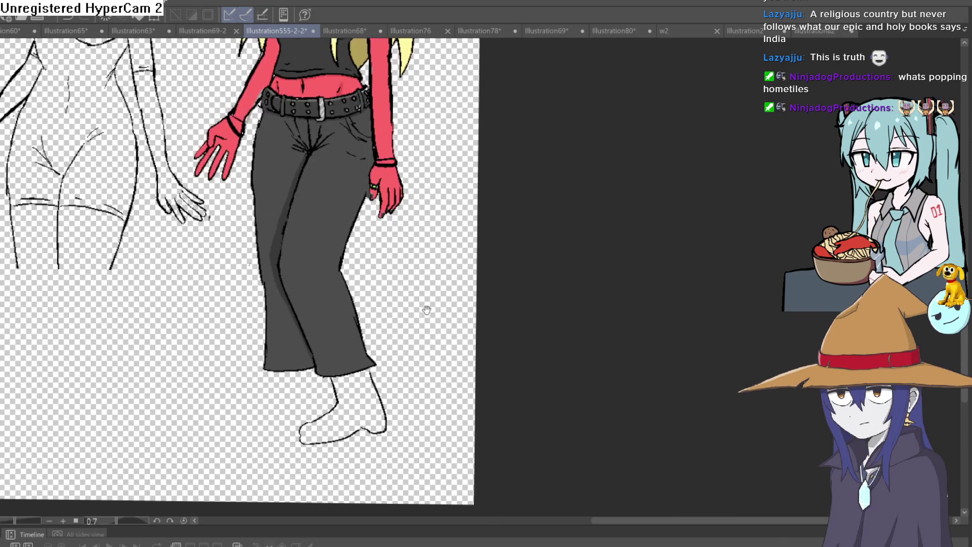
scroll(420, 228, down, 2)
scroll(284, 266, up, 2)
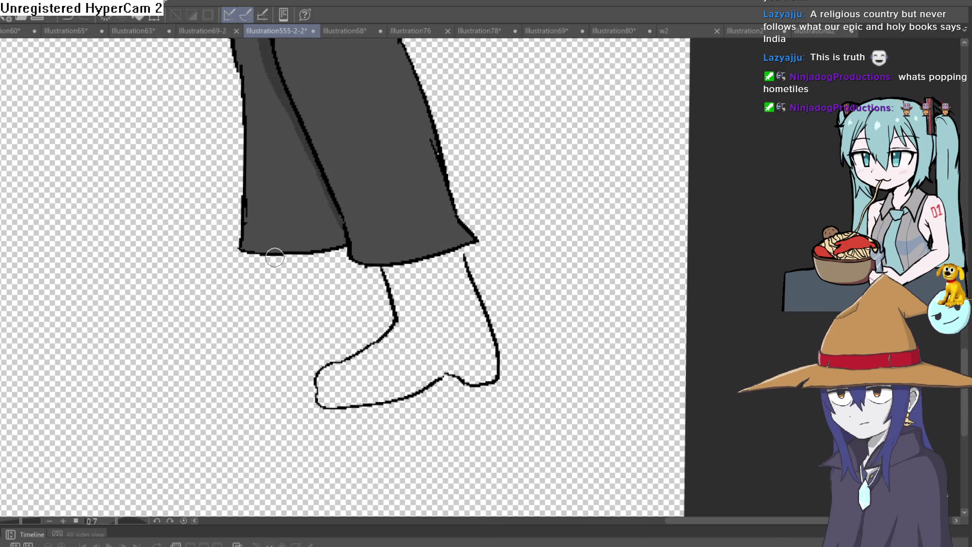
drag(279, 256, 293, 319)
key(ctrl+z)
drag(279, 256, 292, 305)
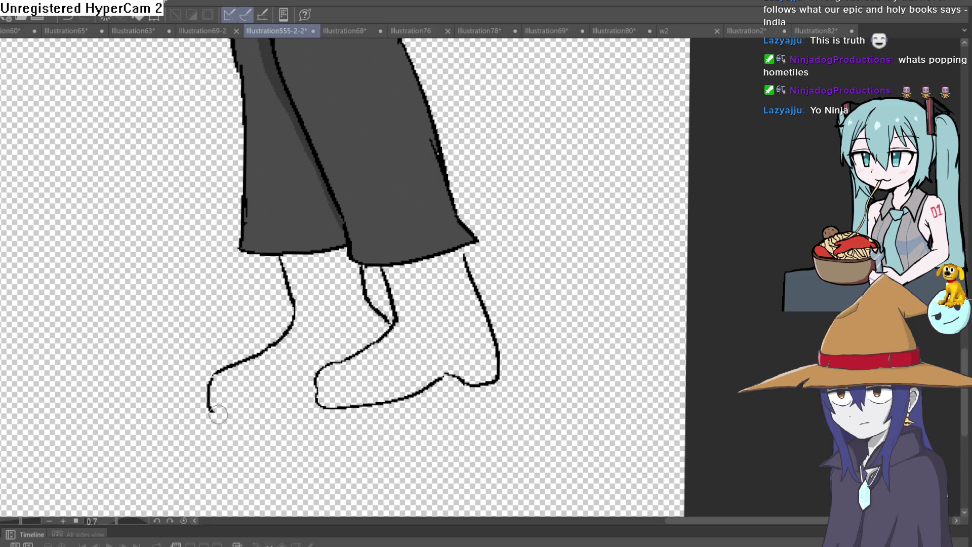
mouse_move(507, 276)
mouse_down()
mouse_move(474, 321)
mouse_move(470, 355)
mouse_move(463, 345)
mouse_up()
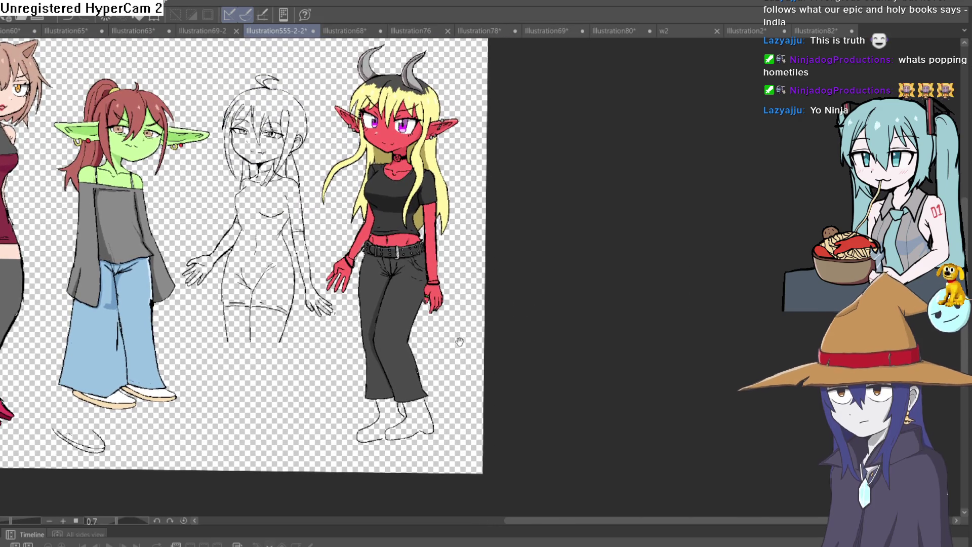
Step: Bucket-fill both new boots with grey
mouse_move(458, 261)
mouse_down()
mouse_move(441, 253)
mouse_move(429, 265)
mouse_move(430, 174)
mouse_up()
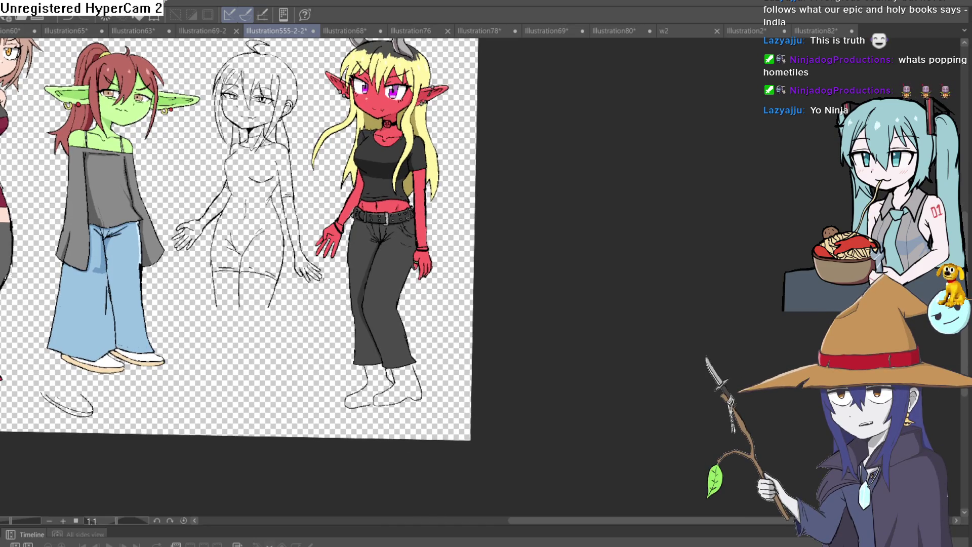
scroll(405, 395, up, 5)
click(395, 354)
click(303, 358)
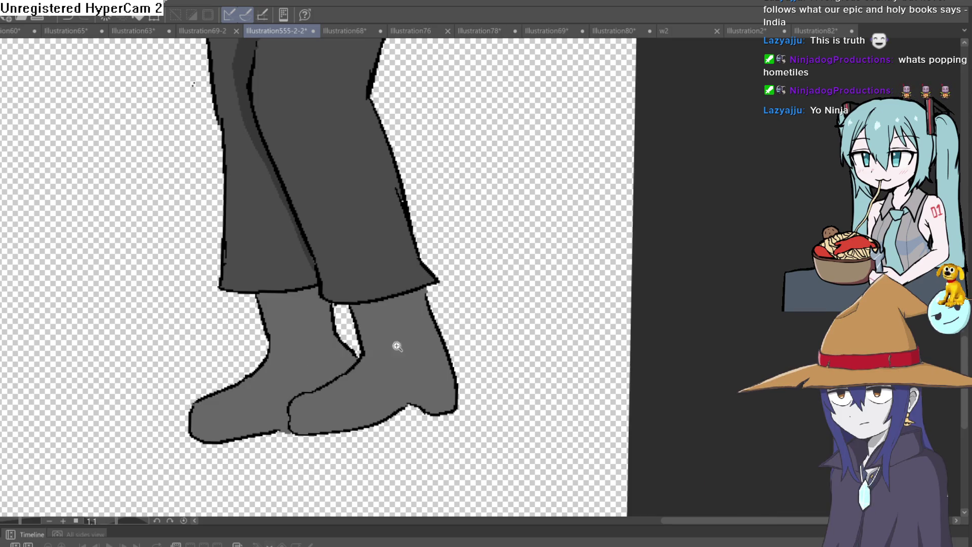
scroll(405, 347, down, 5)
drag(425, 363, 424, 386)
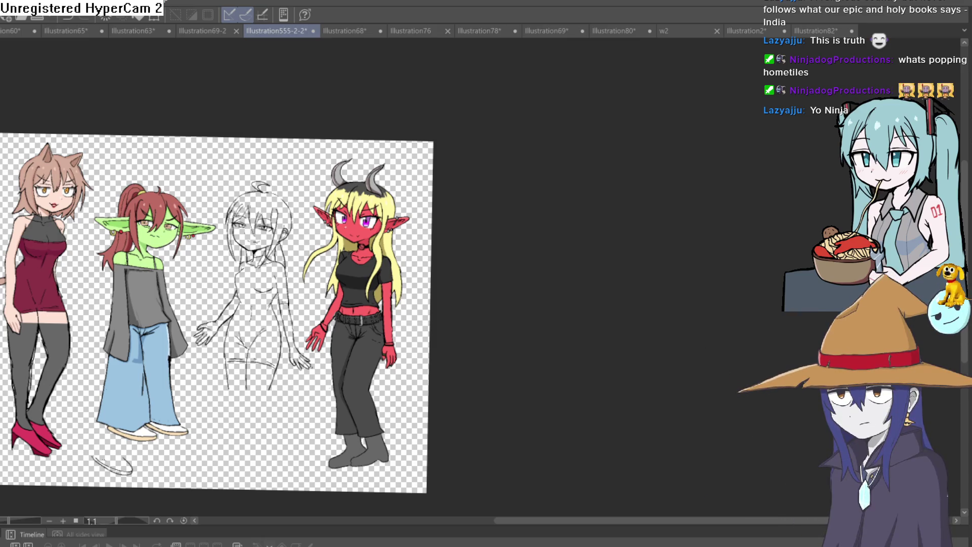
Step: Flip the canvas view horizontally, zoom to the boots, and undo the right boot's grey fill
key(h)
drag(562, 269, 478, 177)
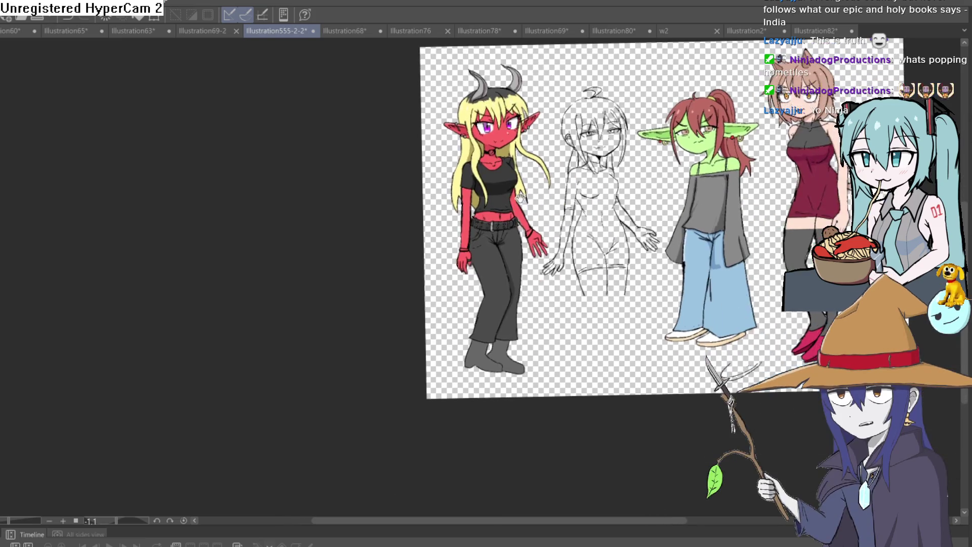
scroll(479, 177, up, 5)
mouse_move(499, 359)
mouse_down()
mouse_move(499, 243)
mouse_move(432, 196)
mouse_up()
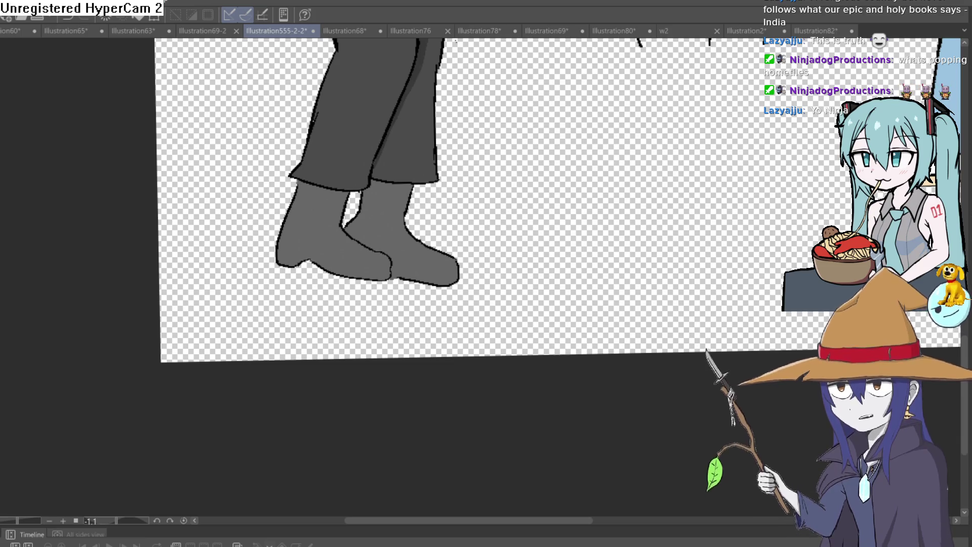
scroll(400, 203, up, 3)
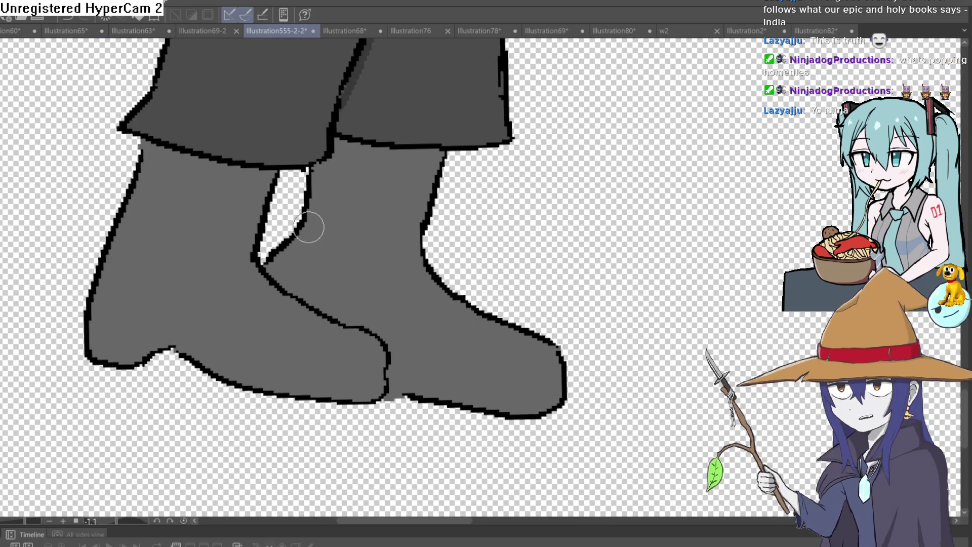
key(ctrl+z)
Step: Undo the last boot strokes, then copy and paste the left boot outline
key(ctrl+z)
key(ctrl+z)
key(ctrl+z)
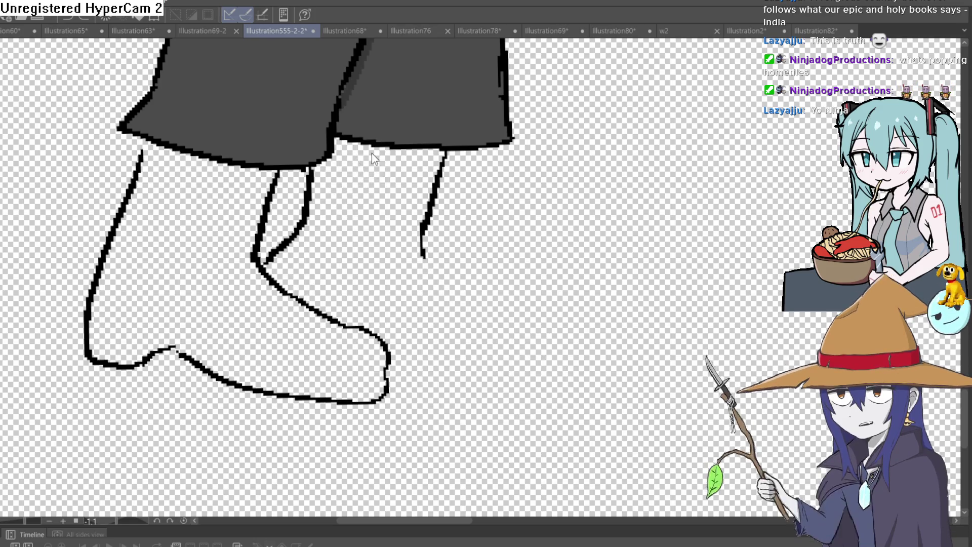
key(ctrl+z)
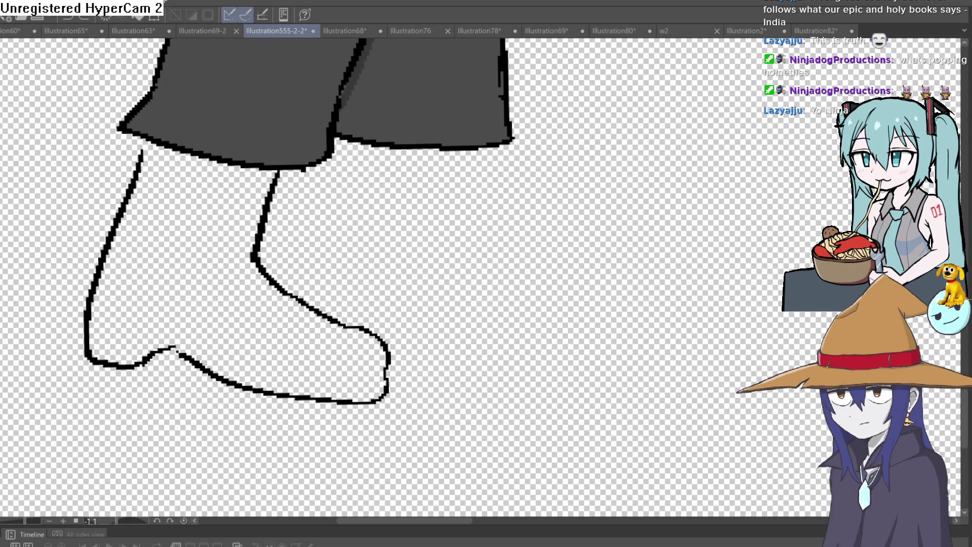
mouse_move(159, 147)
mouse_down()
mouse_move(54, 293)
mouse_move(412, 406)
mouse_move(305, 180)
mouse_up()
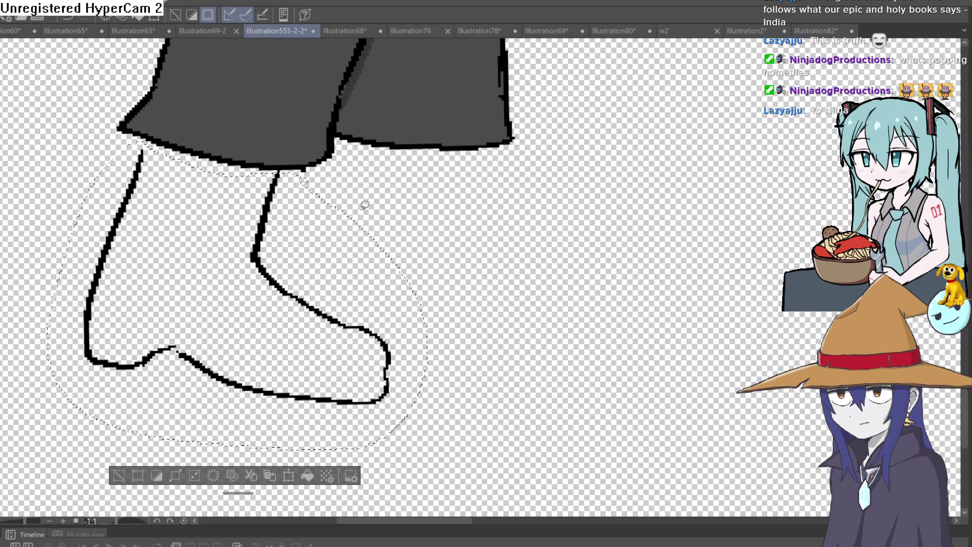
key(ctrl+c)
key(ctrl+v)
Step: Move the boot copy under the other leg, shrinking and skewing it with Free Transform
key(ctrl+t)
mouse_move(346, 331)
mouse_down()
mouse_move(409, 346)
mouse_move(557, 326)
mouse_move(554, 303)
mouse_up()
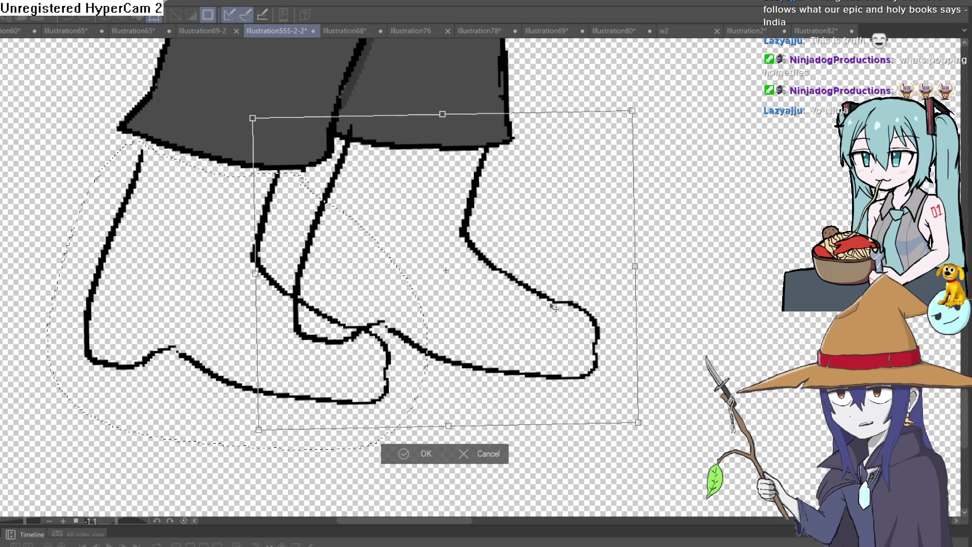
drag(634, 107, 609, 137)
drag(515, 277, 513, 252)
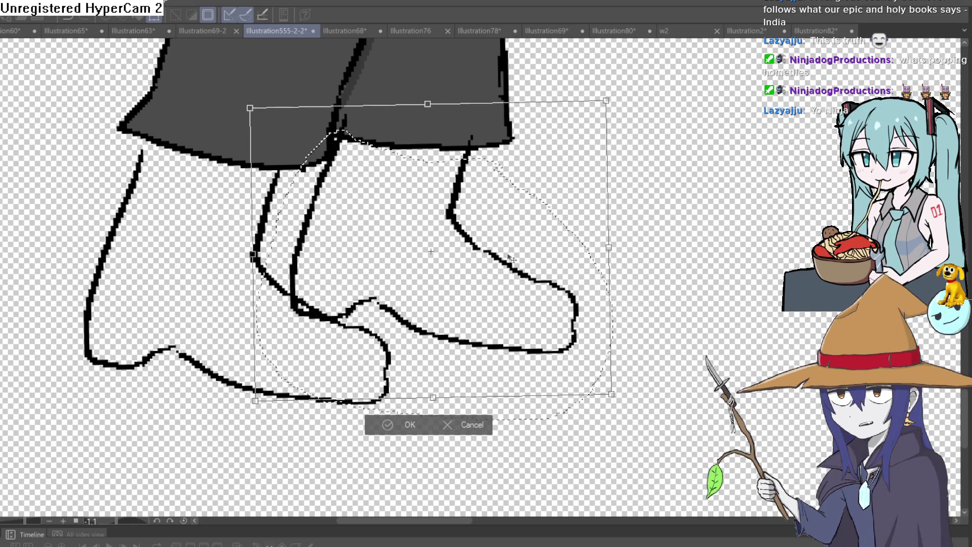
click(409, 419)
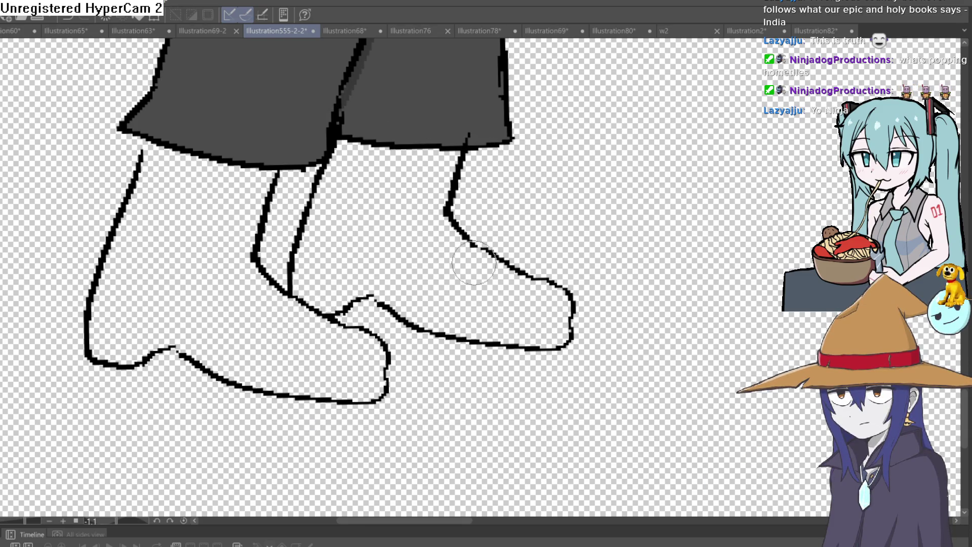
Step: Darken and thicken the leg outline down to where it meets the boot
scroll(527, 213, down, 3)
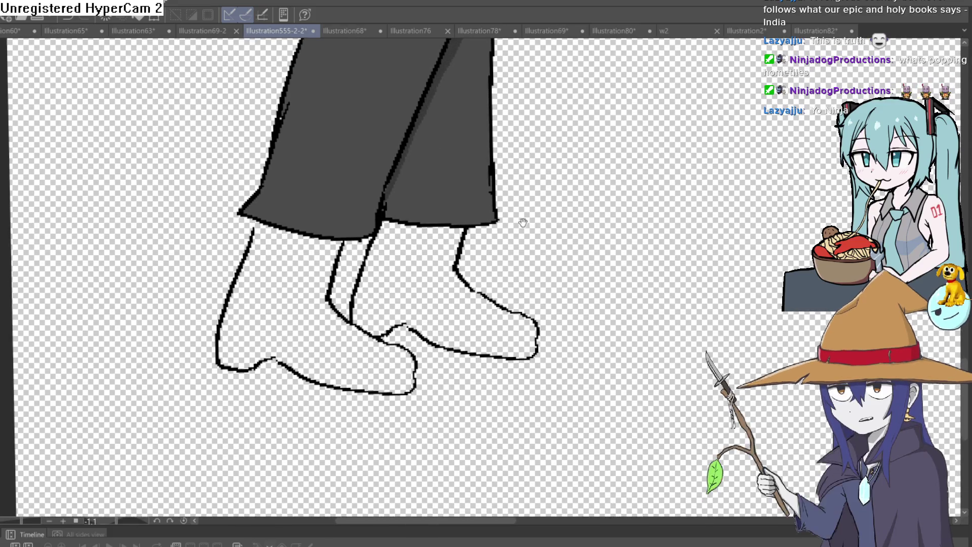
mouse_move(522, 223)
mouse_down()
mouse_move(515, 200)
mouse_move(504, 224)
mouse_up()
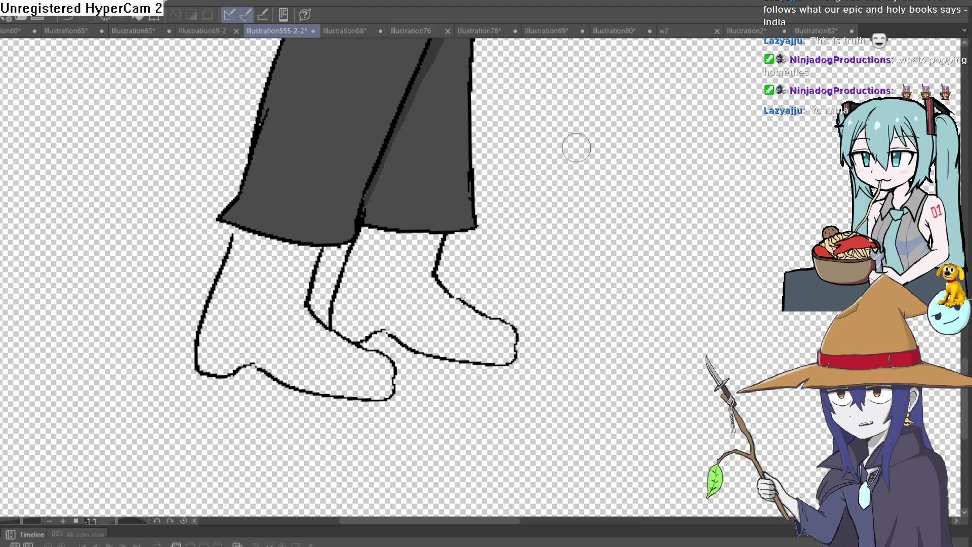
drag(485, 211, 490, 208)
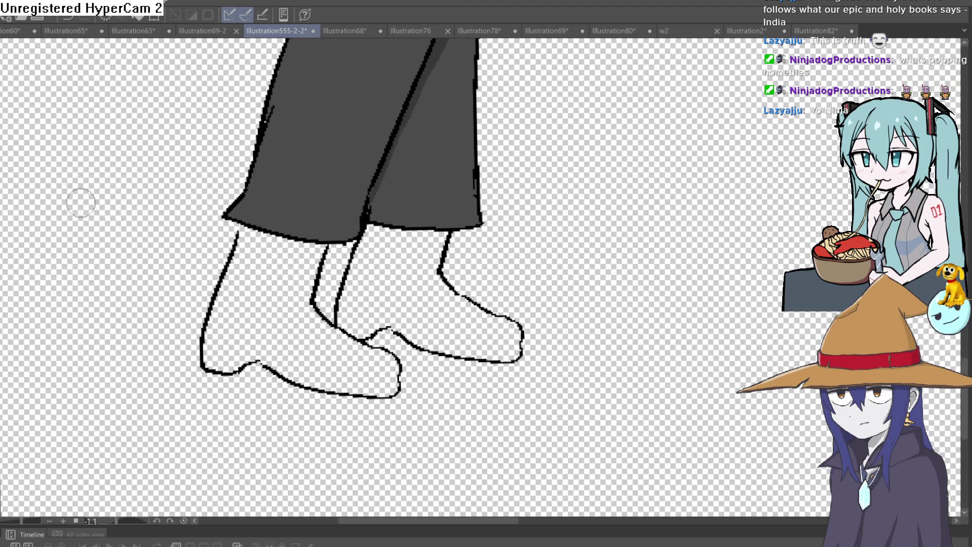
scroll(218, 268, up, 5)
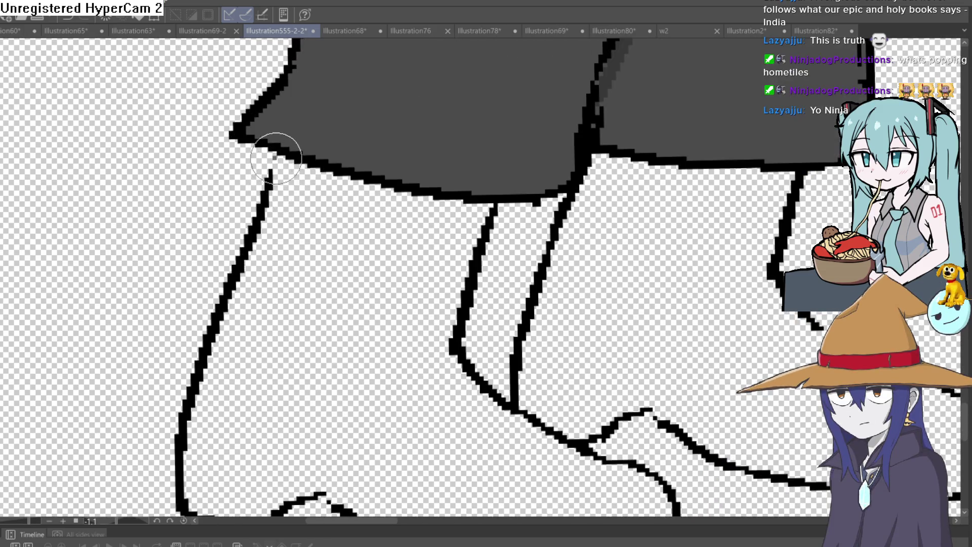
drag(274, 157, 265, 188)
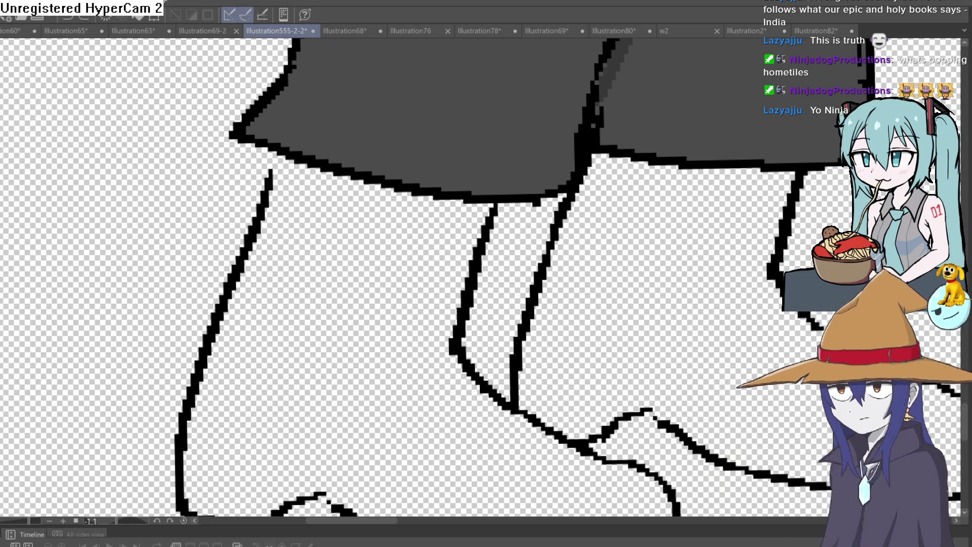
drag(272, 158, 268, 200)
Step: Fill in the front toe joint and thicken the left boot's edge, heel and right toe notch
scroll(298, 158, down, 5)
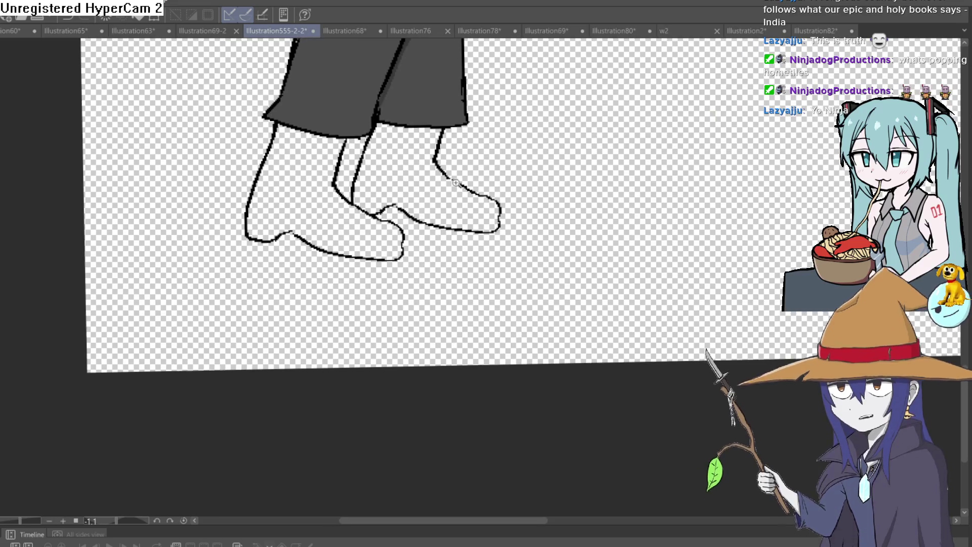
scroll(410, 200, up, 5)
scroll(408, 193, up, 2)
mouse_move(402, 191)
mouse_down()
mouse_move(353, 237)
mouse_move(184, 282)
mouse_up()
scroll(353, 237, down, 2)
scroll(311, 257, up, 2)
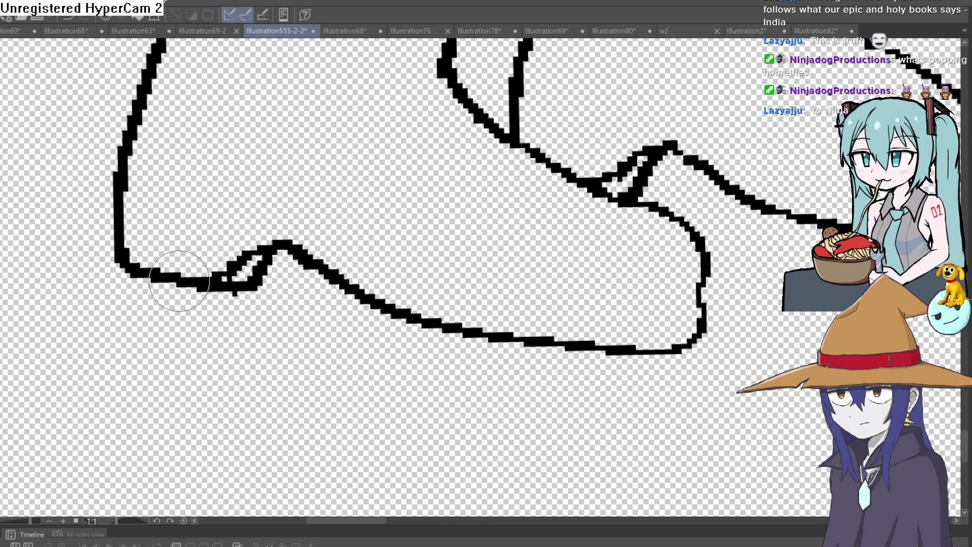
drag(112, 263, 117, 175)
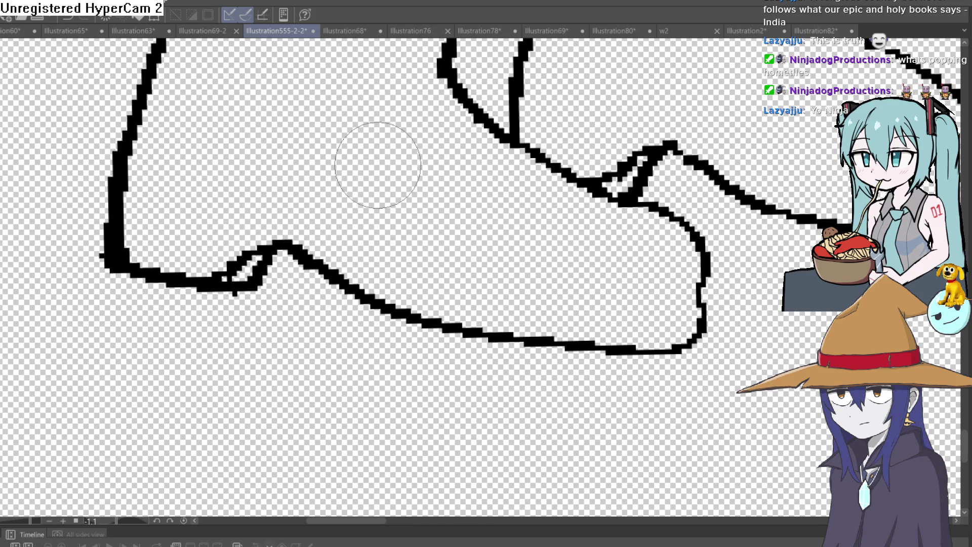
mouse_move(628, 140)
mouse_down()
mouse_move(455, 210)
mouse_move(436, 249)
mouse_up()
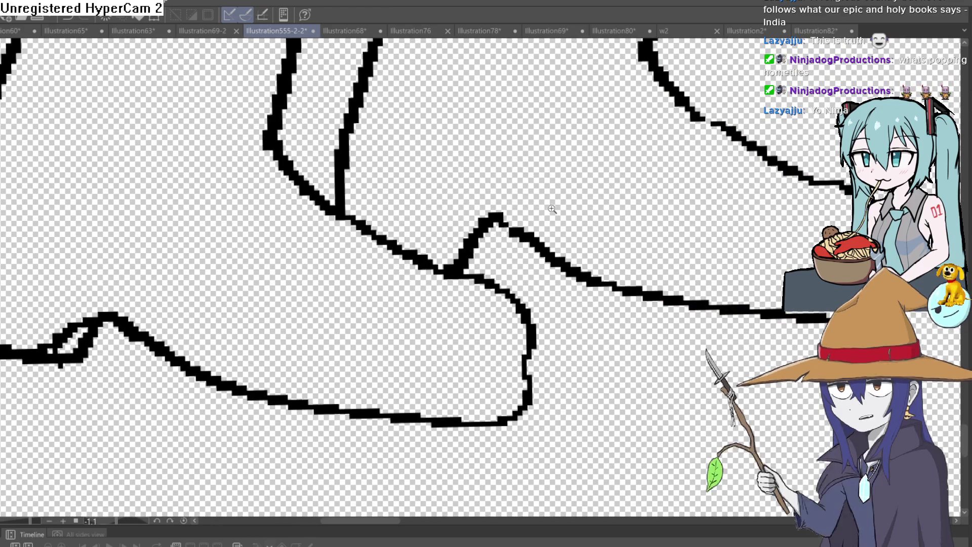
Step: Tilt the canvas to check both legs and boots, then turn it nearly upright
scroll(551, 206, down, 5)
drag(616, 217, 543, 243)
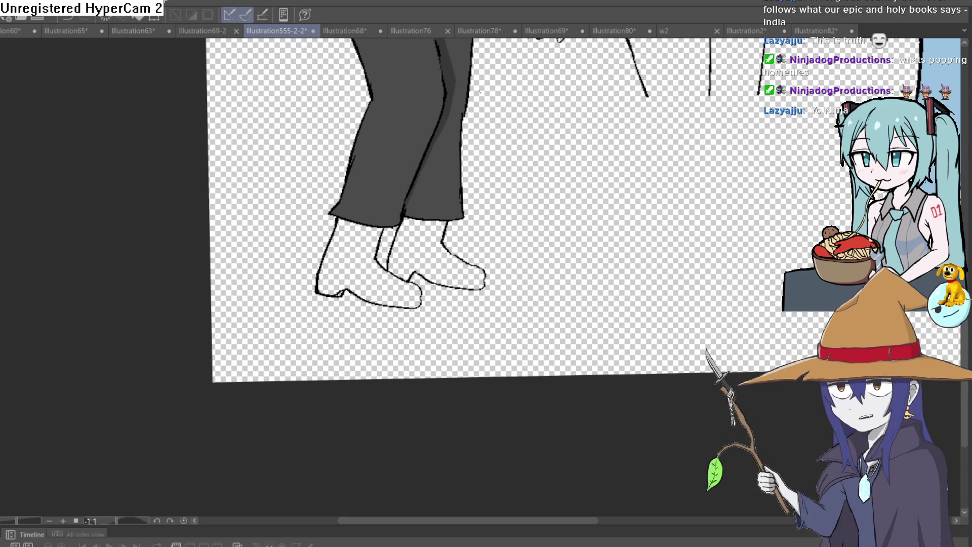
mouse_move(524, 178)
mouse_down()
mouse_move(531, 215)
mouse_move(513, 185)
mouse_up()
mouse_move(575, 173)
mouse_down()
mouse_move(586, 196)
mouse_move(506, 289)
mouse_up()
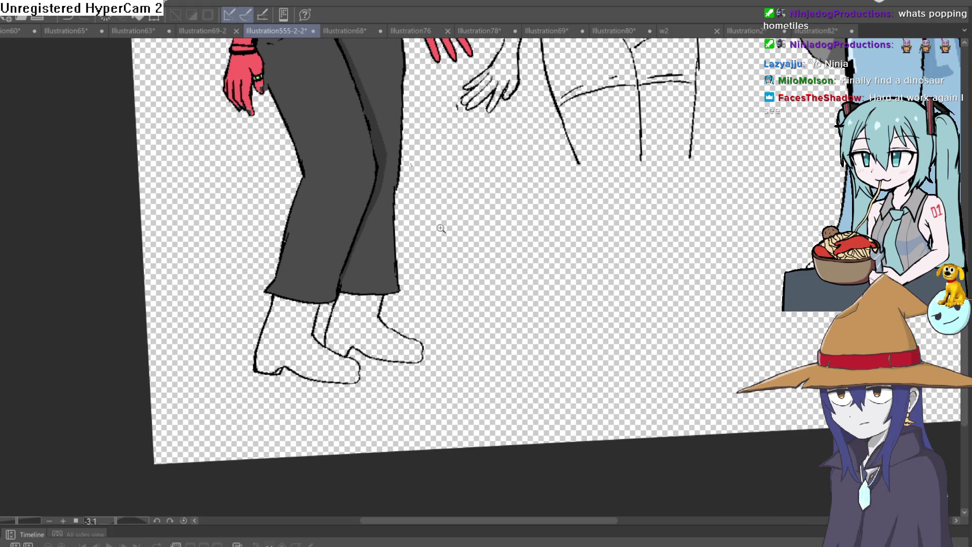
Step: Draw a thin ankle line on the back boot up to the trouser hem
click(411, 282)
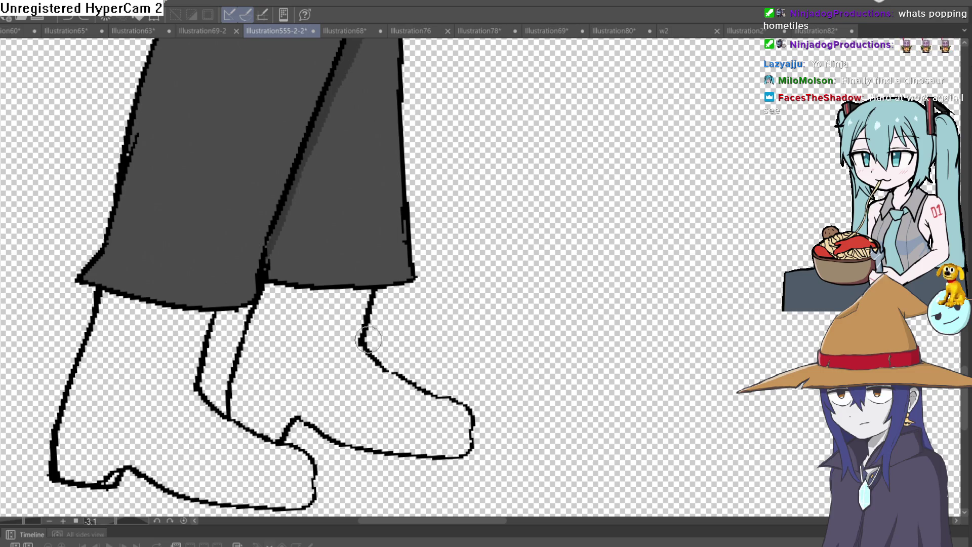
drag(360, 332, 368, 291)
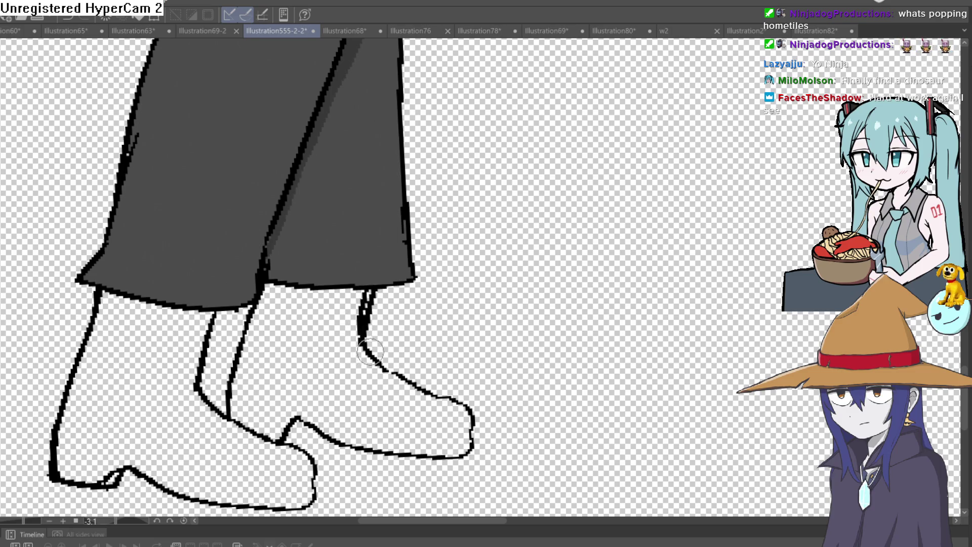
key(ctrl+z)
drag(359, 336, 372, 292)
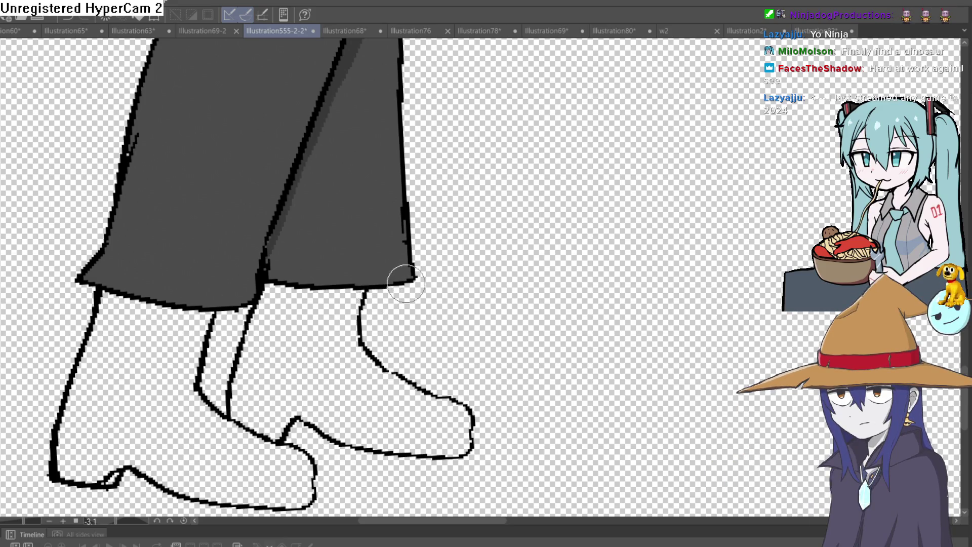
Step: Rotate and zoom the canvas view sideways onto the boot toes
scroll(406, 299, down, 3)
mouse_move(428, 261)
mouse_down()
mouse_move(421, 330)
mouse_move(390, 314)
mouse_up()
scroll(422, 329, down, 5)
drag(423, 367, 423, 288)
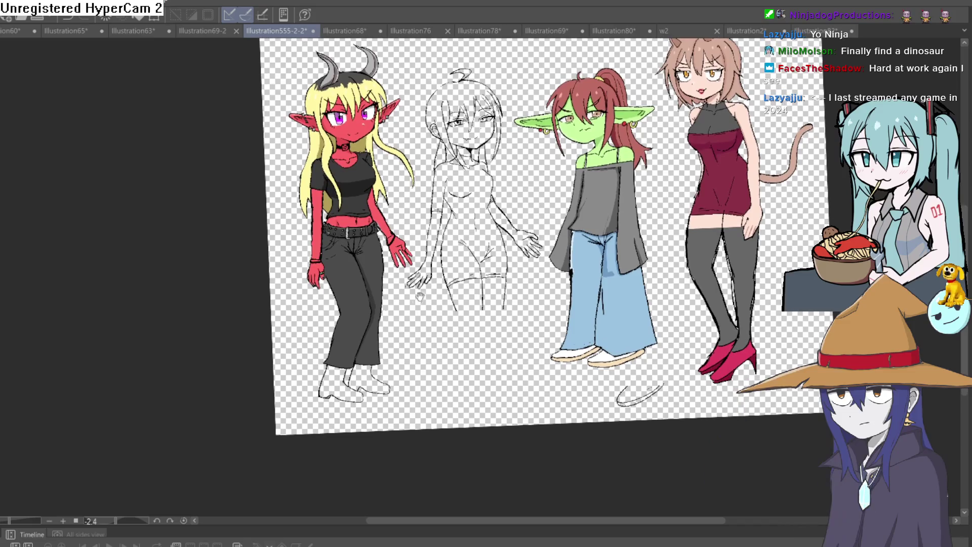
drag(398, 334, 398, 300)
scroll(399, 300, up, 6)
mouse_move(456, 310)
mouse_down()
mouse_move(495, 187)
mouse_move(497, 269)
mouse_up()
drag(426, 390, 346, 309)
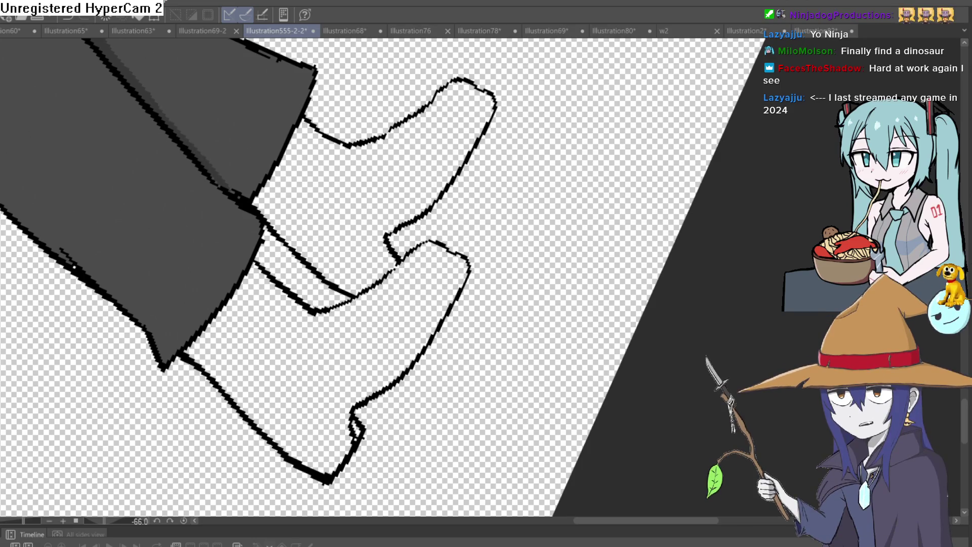
drag(470, 232, 422, 189)
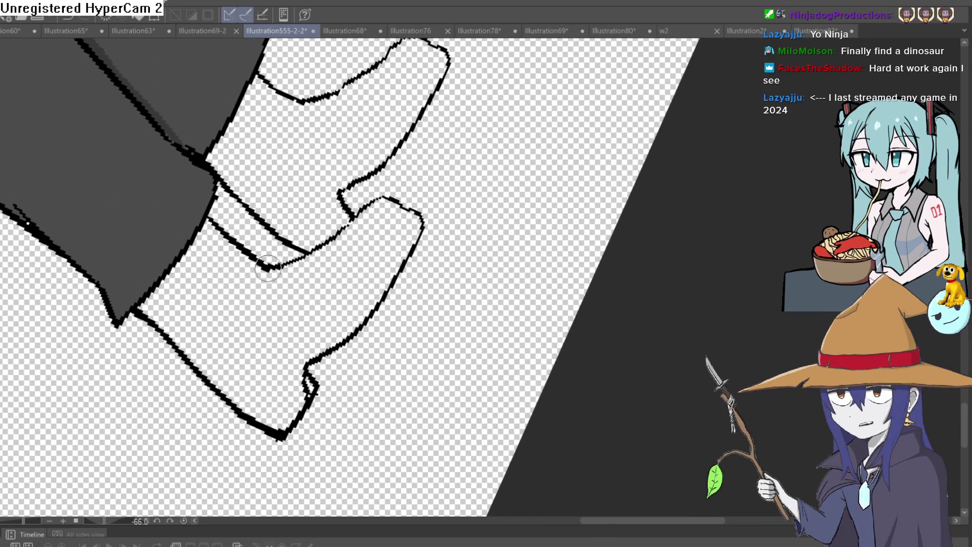
Step: Retouch the boot's toe and lower outlines, then return the view upright
mouse_move(398, 202)
mouse_down()
mouse_move(442, 231)
mouse_move(348, 372)
mouse_up()
mouse_move(381, 377)
mouse_down()
mouse_move(481, 257)
mouse_move(514, 163)
mouse_move(393, 210)
mouse_move(379, 237)
mouse_up()
mouse_move(353, 194)
mouse_down()
mouse_move(330, 218)
mouse_move(261, 207)
mouse_move(298, 259)
mouse_up()
key(ctrl+z)
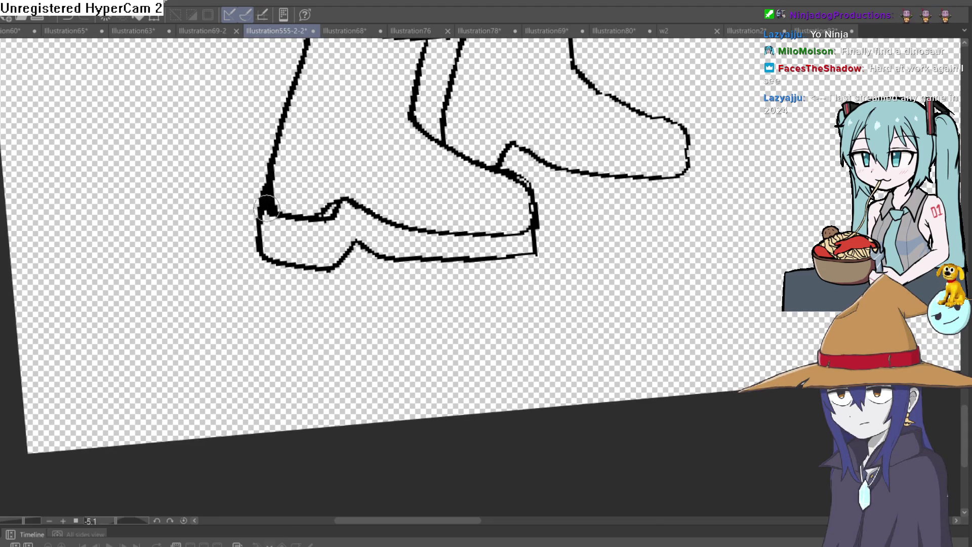
mouse_move(340, 209)
mouse_down()
mouse_move(567, 222)
mouse_move(455, 253)
mouse_move(507, 314)
mouse_move(480, 336)
mouse_move(494, 324)
mouse_up()
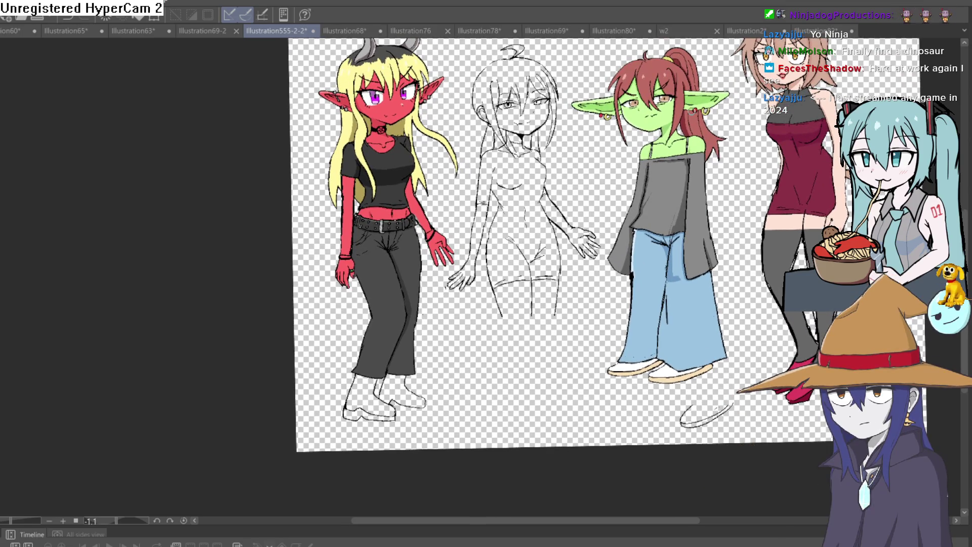